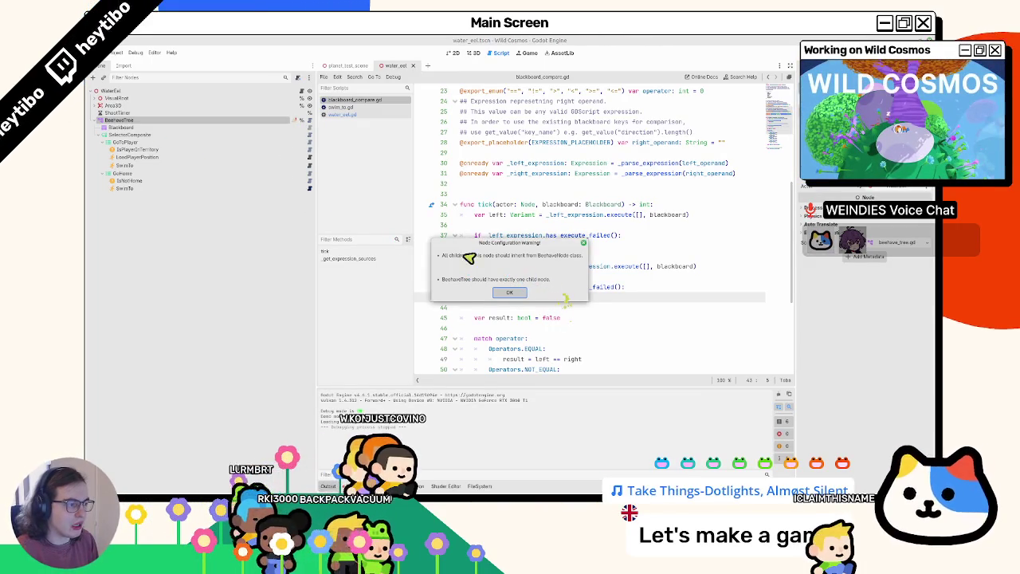
Dismiss the warning and move the Blackboard node out of BeehiveTree to sit under WaterEel
left_click(509, 292)
mouse_move(124, 126)
left_mouse_down()
mouse_move(148, 124)
mouse_move(118, 125)
left_mouse_up()
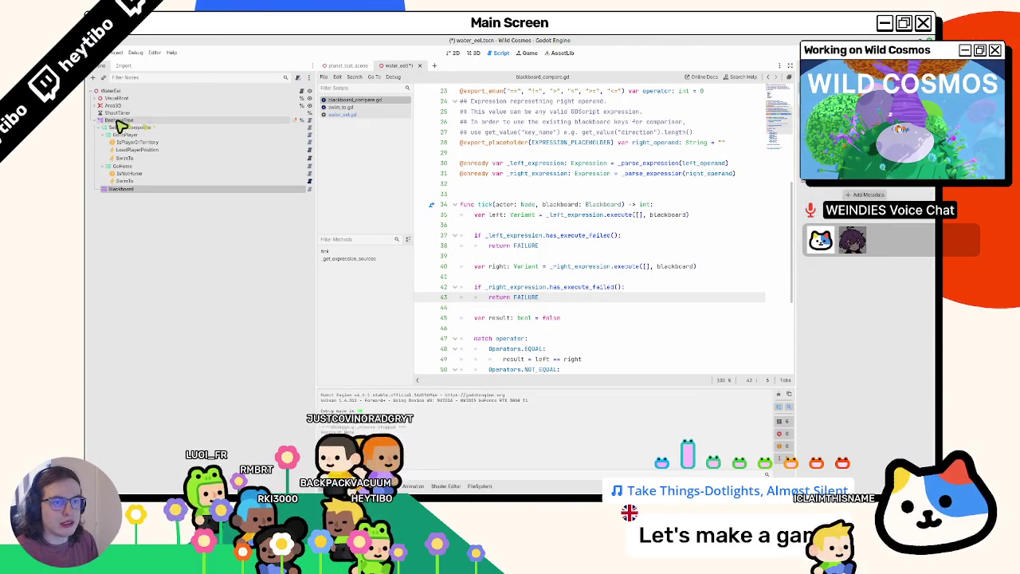
left_click(96, 121)
left_click(95, 120)
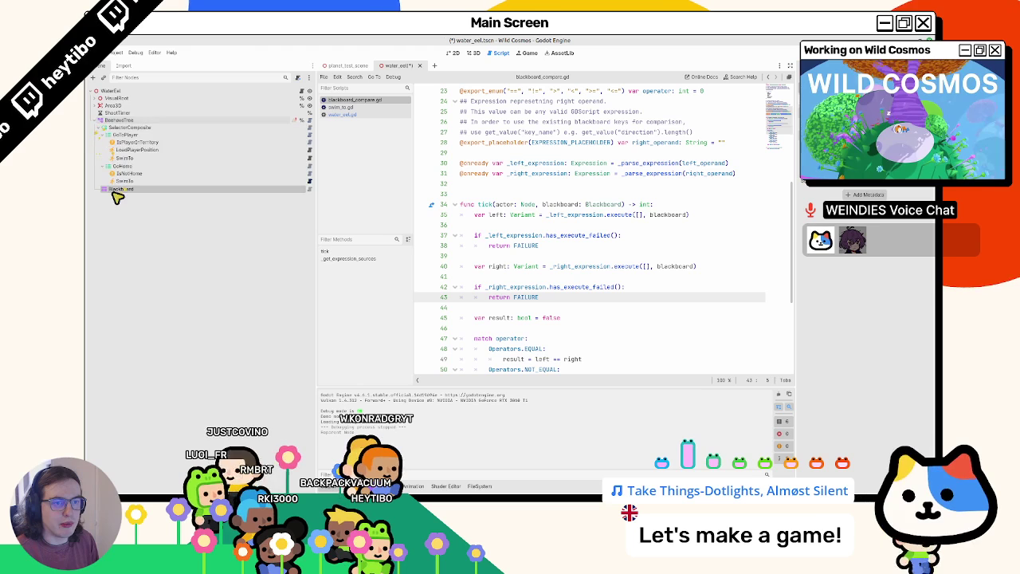
left_click(116, 191)
left_click(95, 120)
left_click(116, 121)
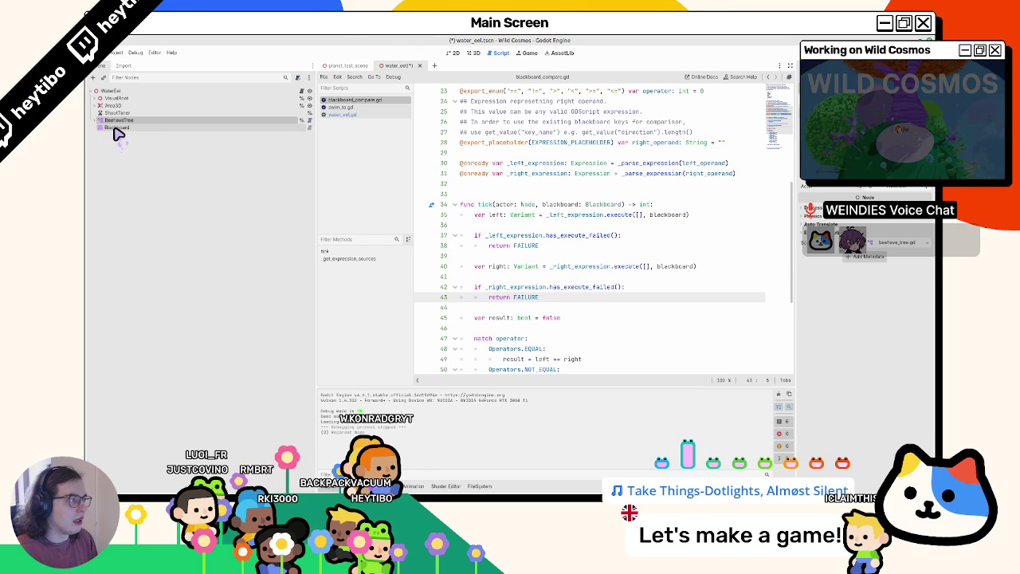
Save and test-run the scene, stop it, and open the Blackboard node's script
key("F6")
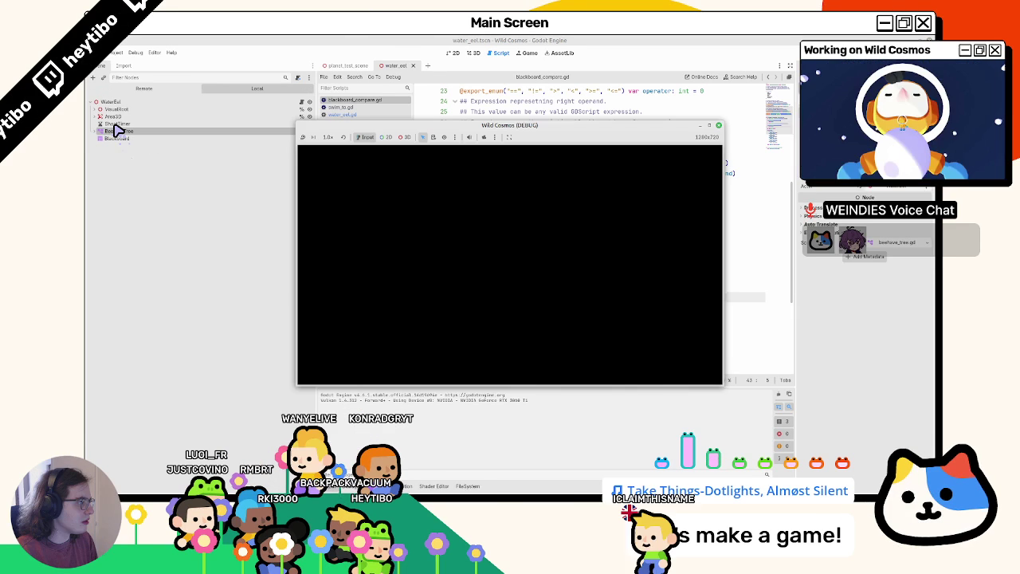
key("F8")
left_click(164, 130)
key("ctrl+a")
key("Escape")
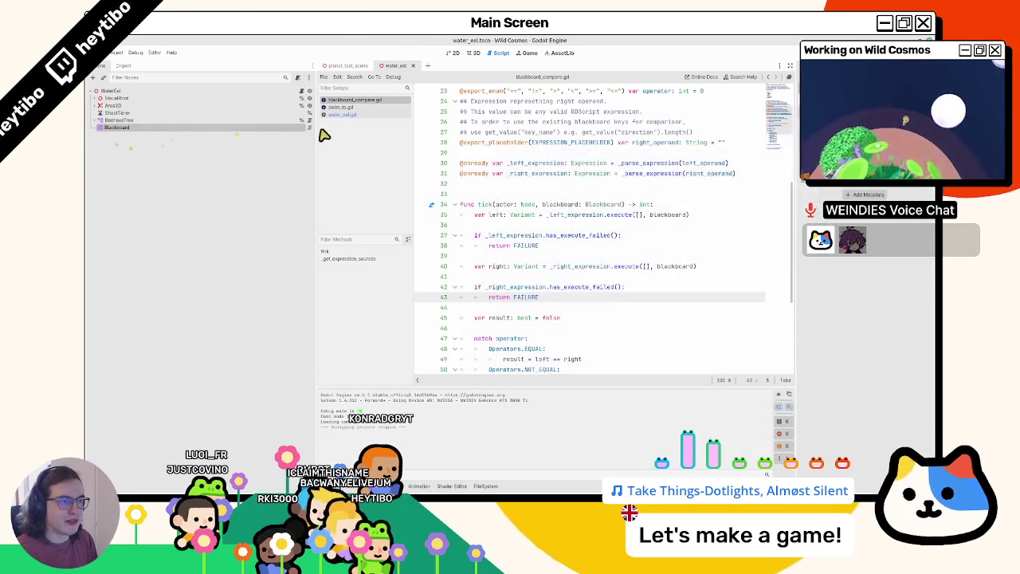
left_click(305, 128)
Select the description comment in blackboard.gd and run the game again
mouse_move(532, 144)
left_mouse_down()
mouse_move(576, 153)
mouse_move(756, 146)
mouse_move(658, 162)
left_mouse_up()
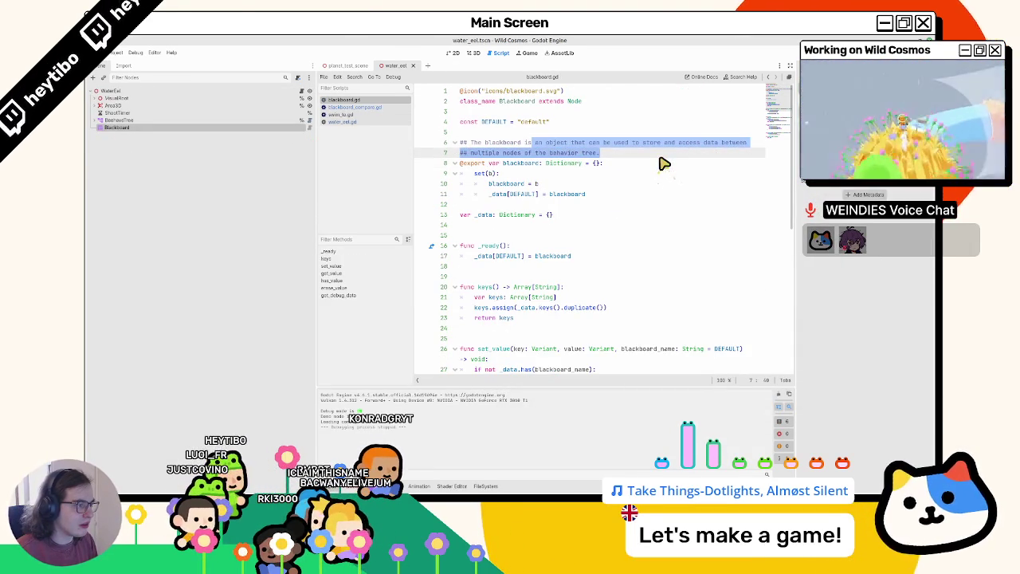
left_click_drag(662, 162, 470, 155)
key("F5")
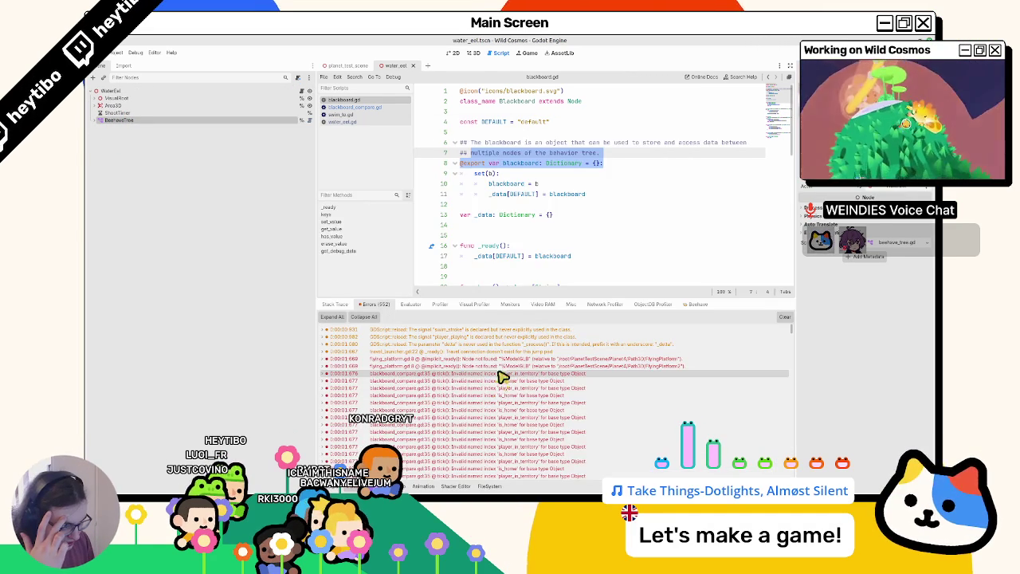
Inspect the invalid-index error entries and the BeehiveTree nodes, ending on IsPlayerInTerritory
left_click(500, 372)
left_click(487, 424)
left_click(478, 418)
left_click(478, 418)
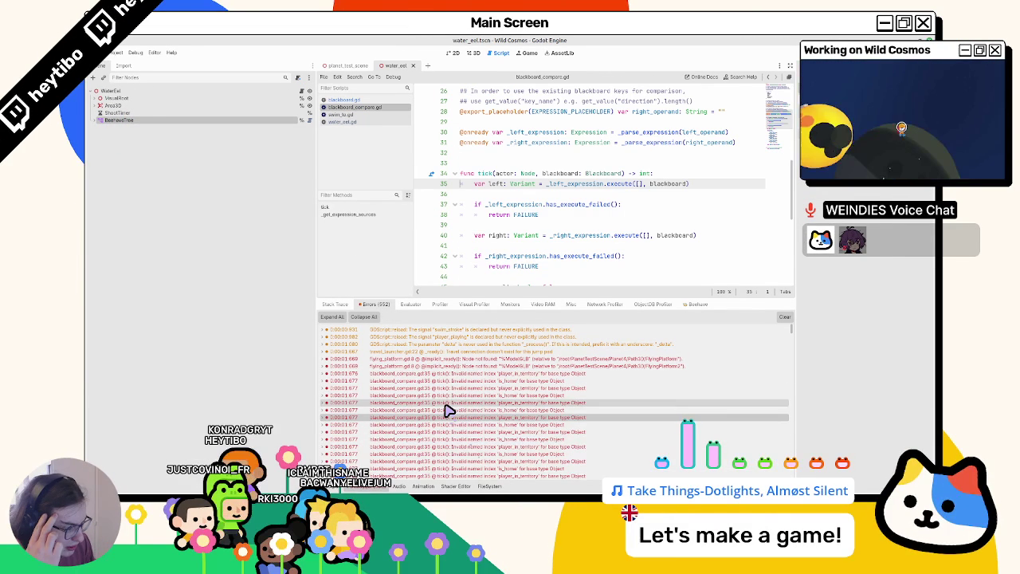
left_click(118, 112)
left_click(95, 119)
left_click(137, 149)
left_click(136, 142)
Find player_in_territory on water_eel.gd line 13, return to blackboard_compare.gd, and clear the errors
left_click(343, 121)
key("ctrl+f")
key("Return")
key("shift+Return")
key("Escape")
double_click(538, 184)
scroll(536, 187, "up", 1)
left_click(528, 387)
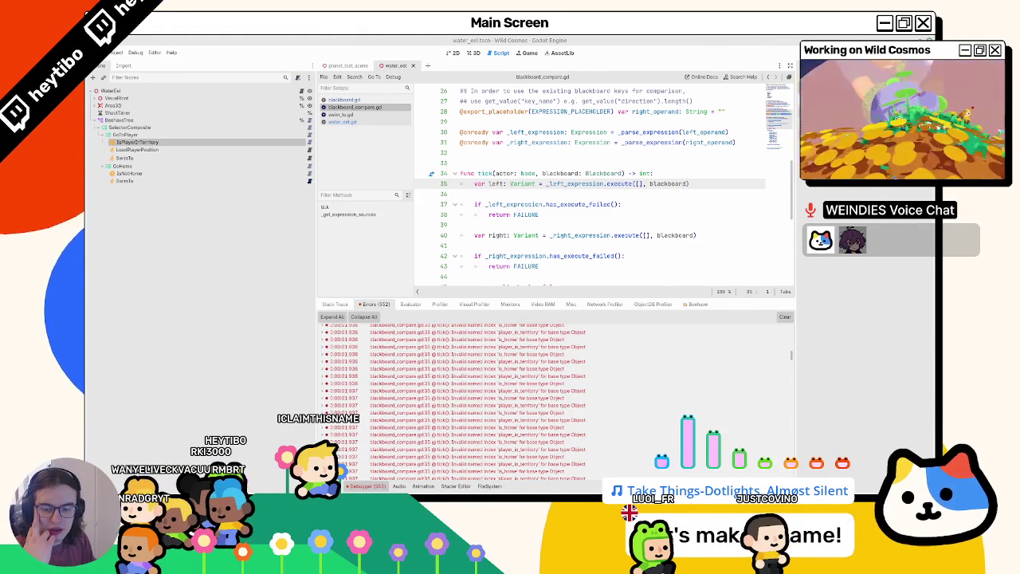
left_click(784, 316)
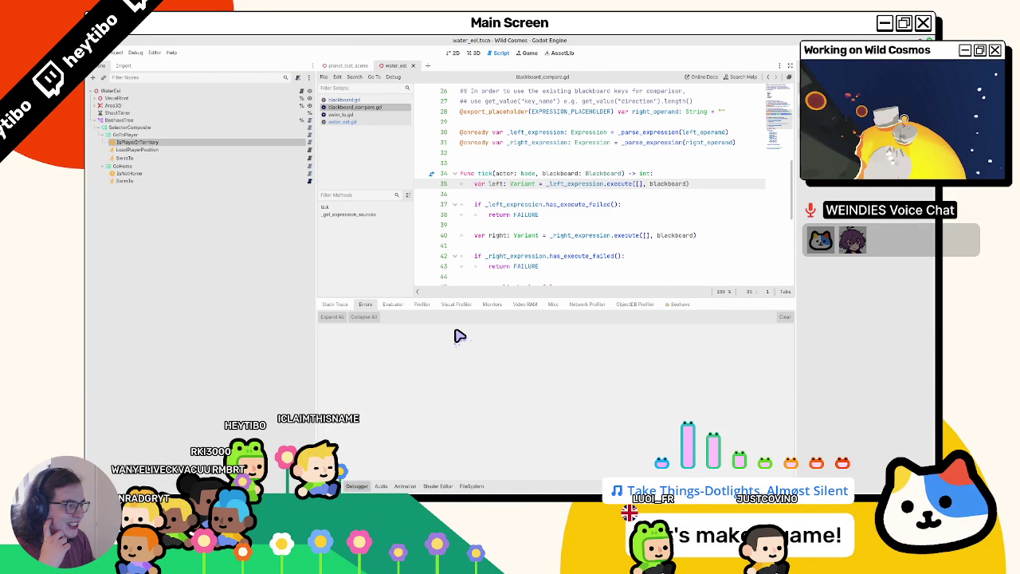
Read the Expression class documentation, then widen the dock to show the compare condition's Inspector
double_click(561, 173)
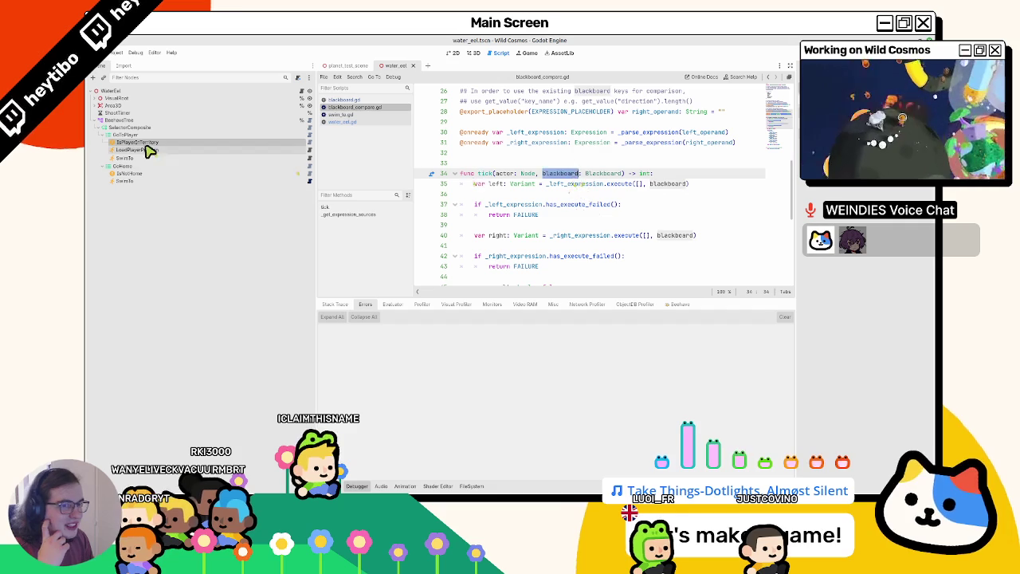
left_click(629, 236, "ctrl")
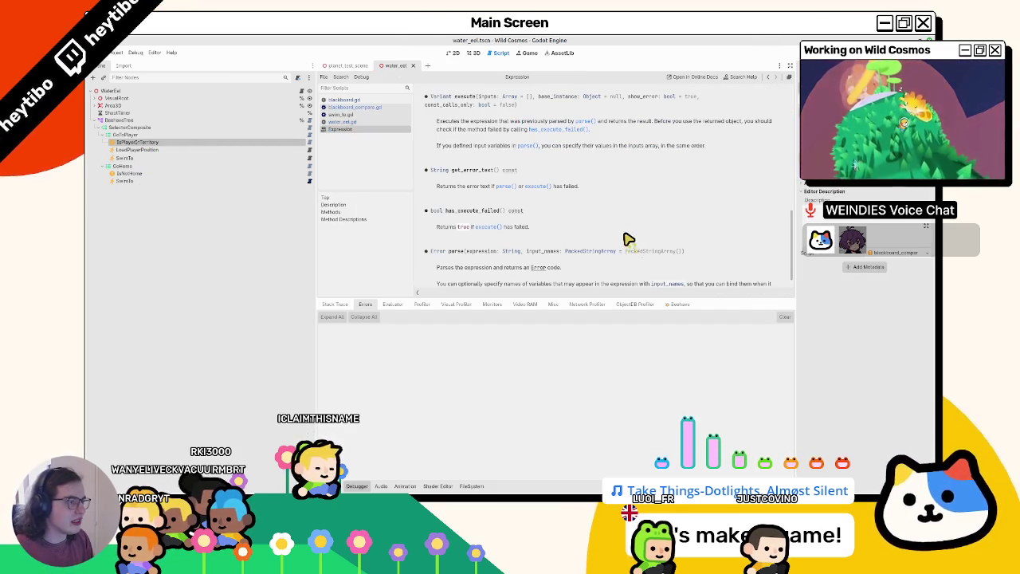
middle_click(349, 131)
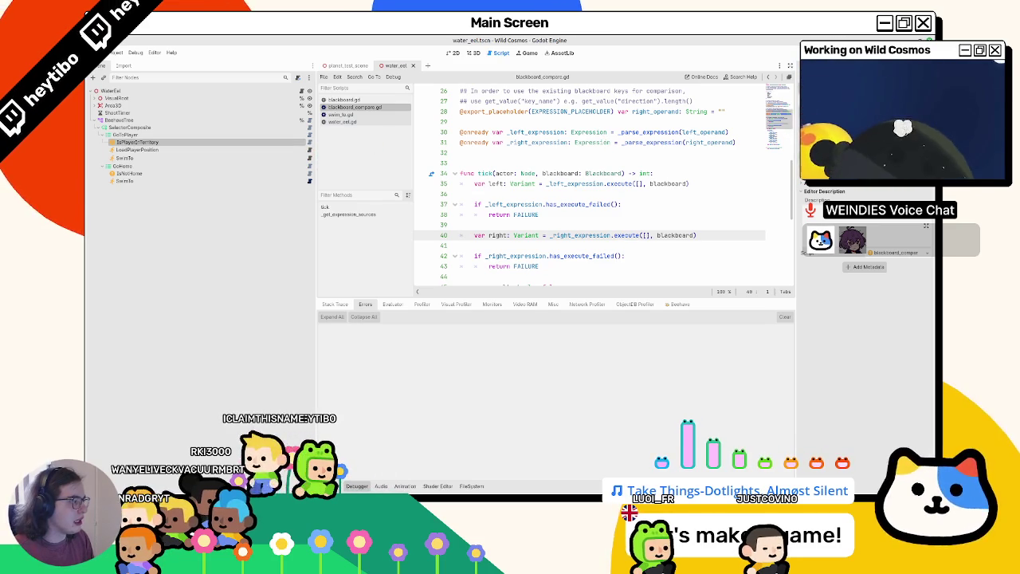
mouse_move(701, 131)
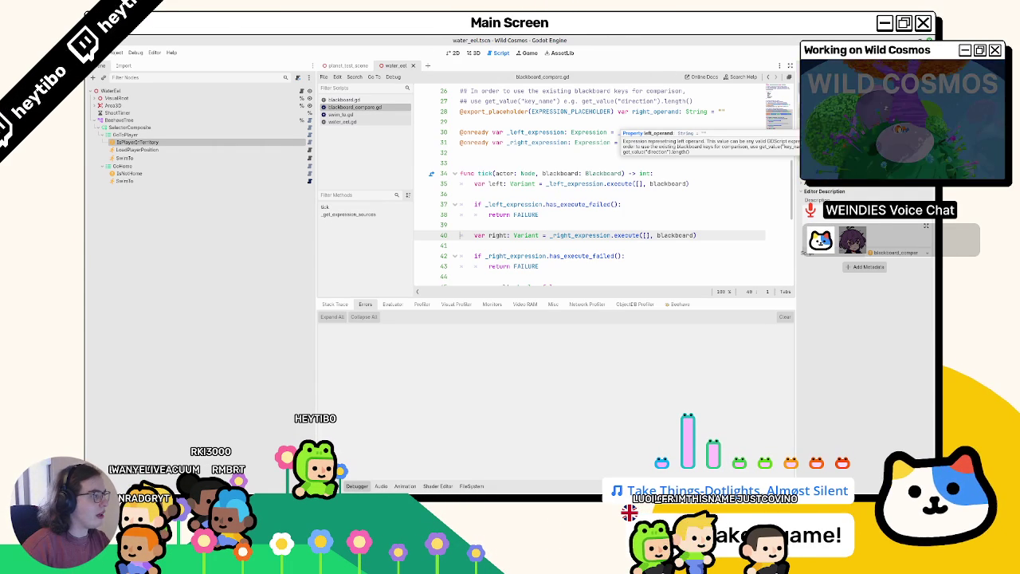
left_click_drag(795, 152, 608, 153)
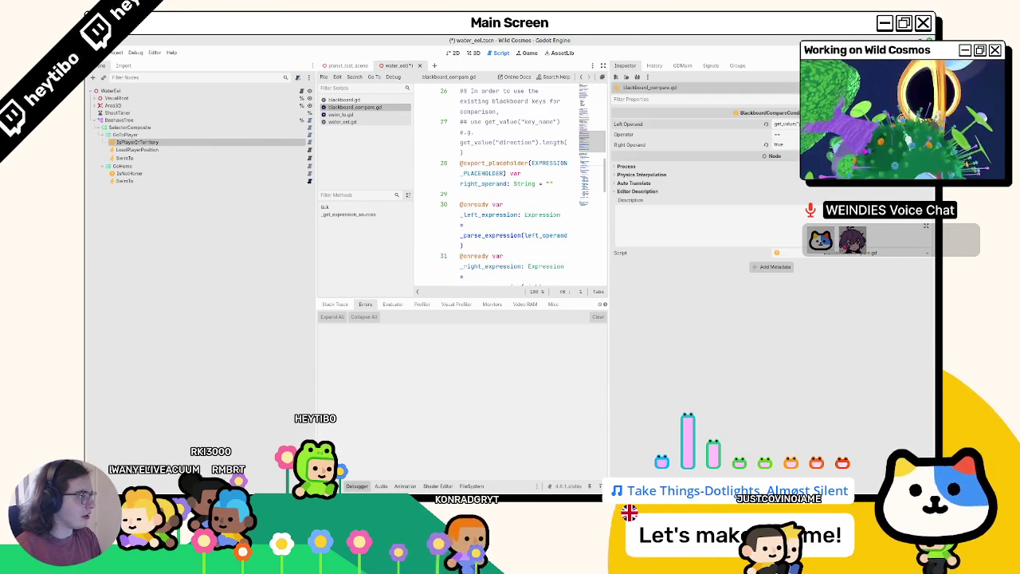
Paste a get_value lookup as IsNotHome's Left Operand, then save and run the game
left_click(155, 173)
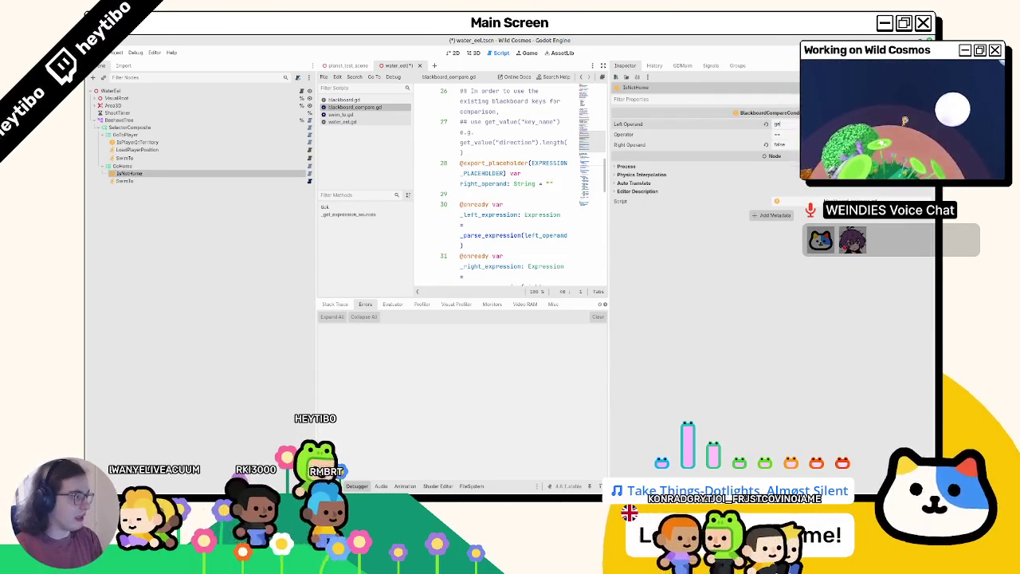
key("ctrl+v")
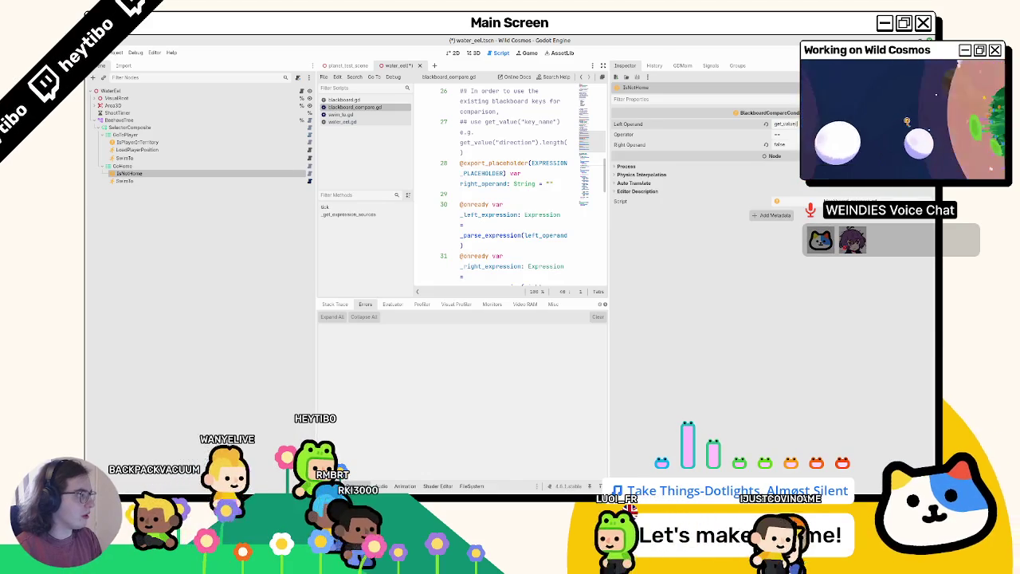
key("F5")
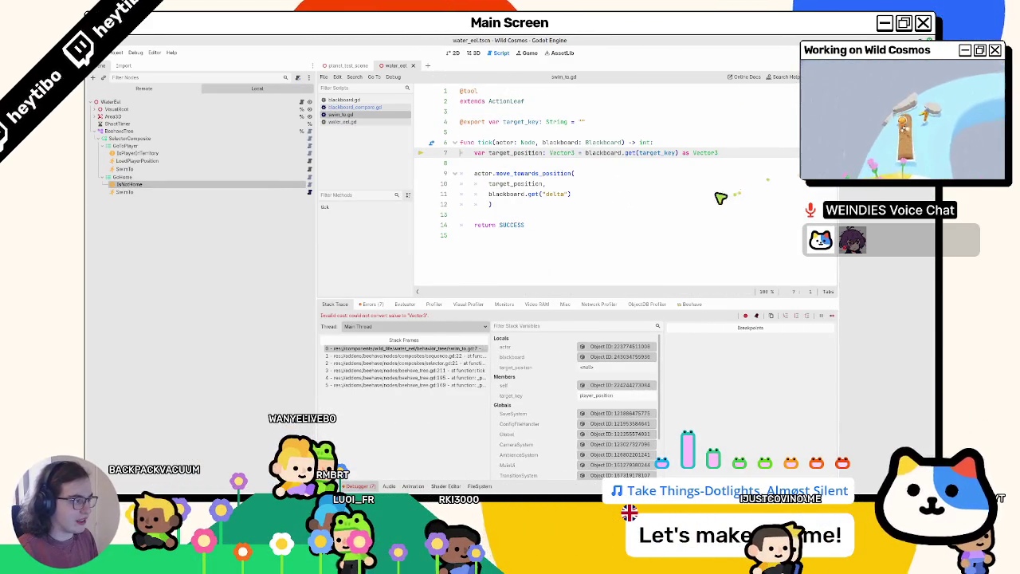
Open the Invalid cast error and examine target_key on swim_to.gd line 7
left_click(370, 304)
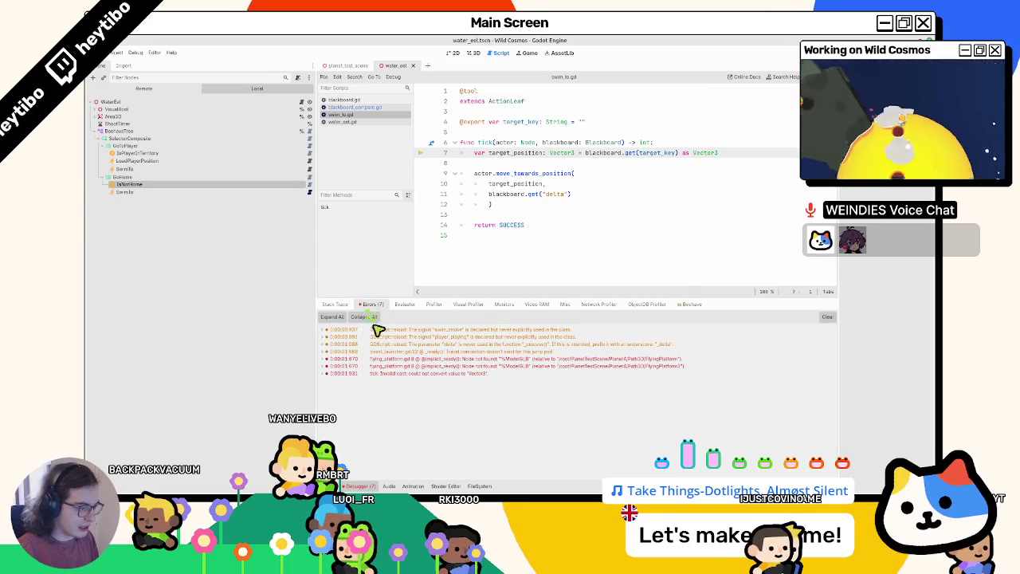
left_click(440, 374)
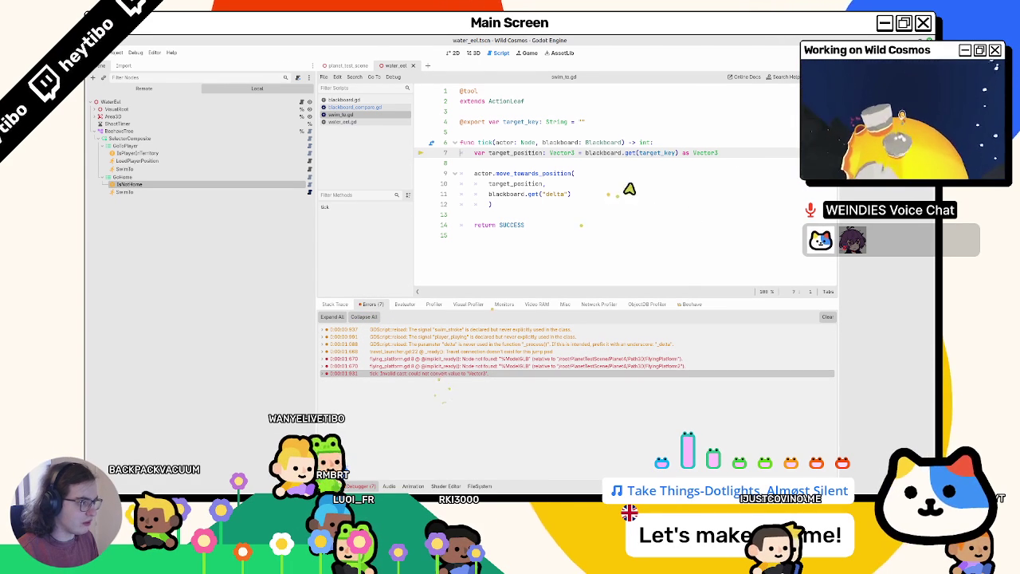
double_click(661, 153)
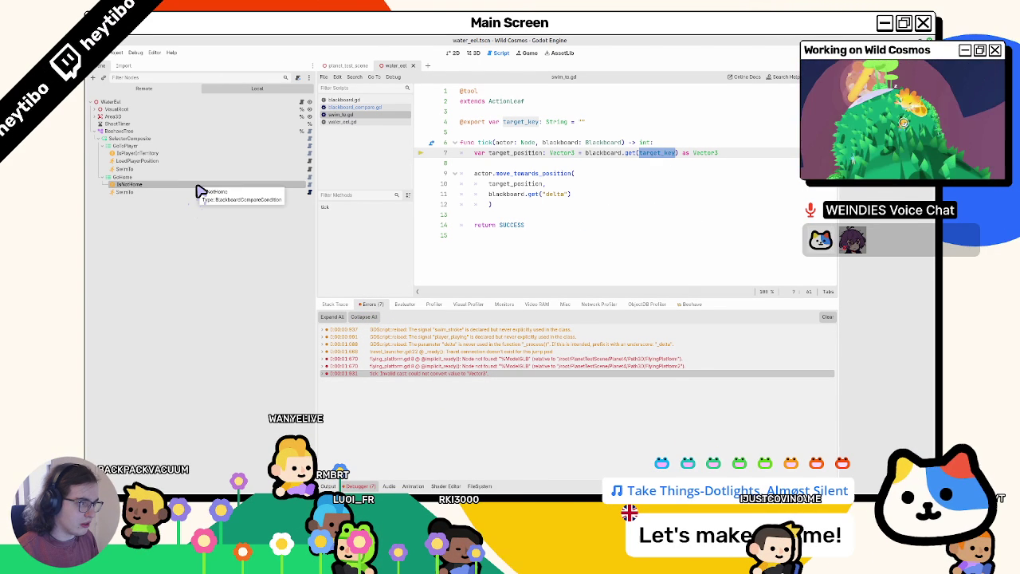
left_click(401, 368)
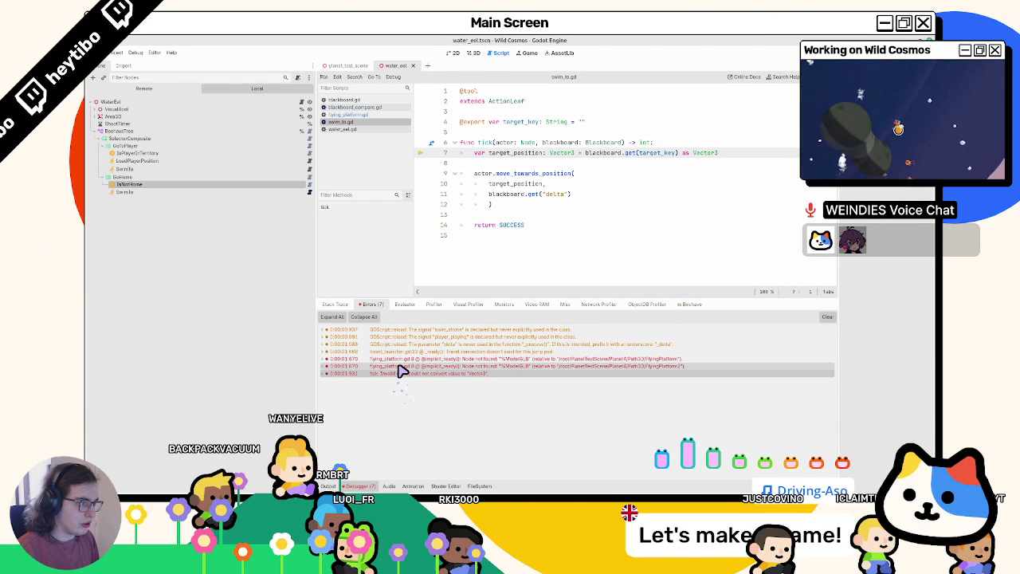
Check both SwimTo nodes and view the home_position assignment in water_eel.gd
left_click(120, 192)
left_click(146, 170)
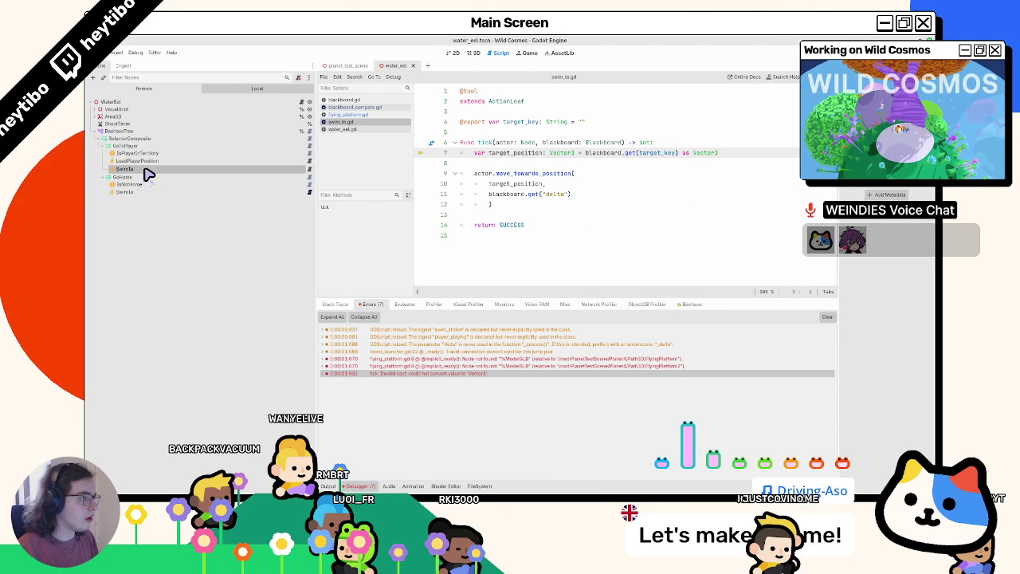
left_click(302, 101)
left_click(619, 195)
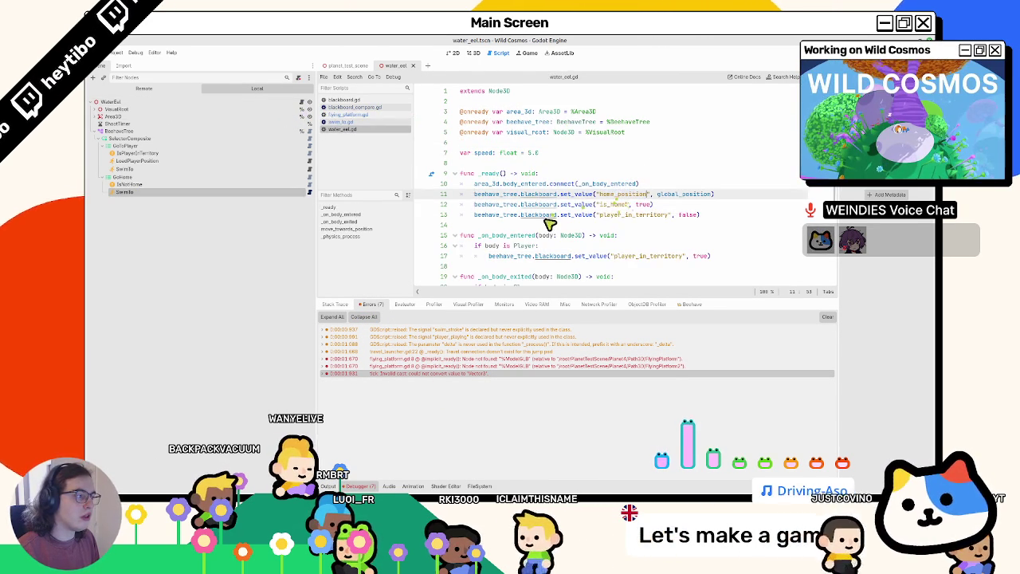
Remove the 'as Vector3' cast on swim_to.gd line 7, test-run, then undo the removal
left_click(309, 193)
left_click_drag(717, 153, 682, 153)
key("F5")
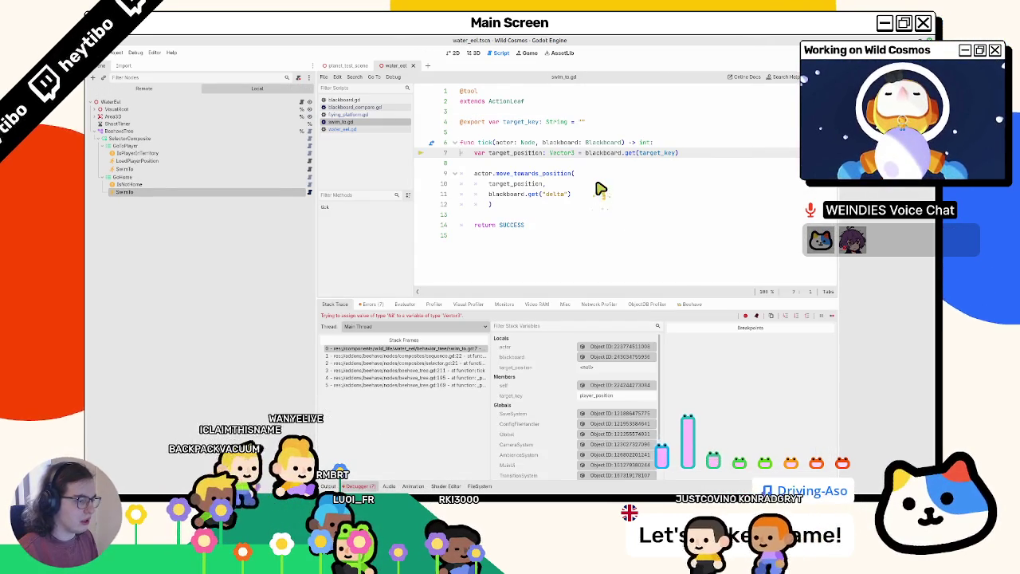
left_click(599, 186)
key("ctrl+z")
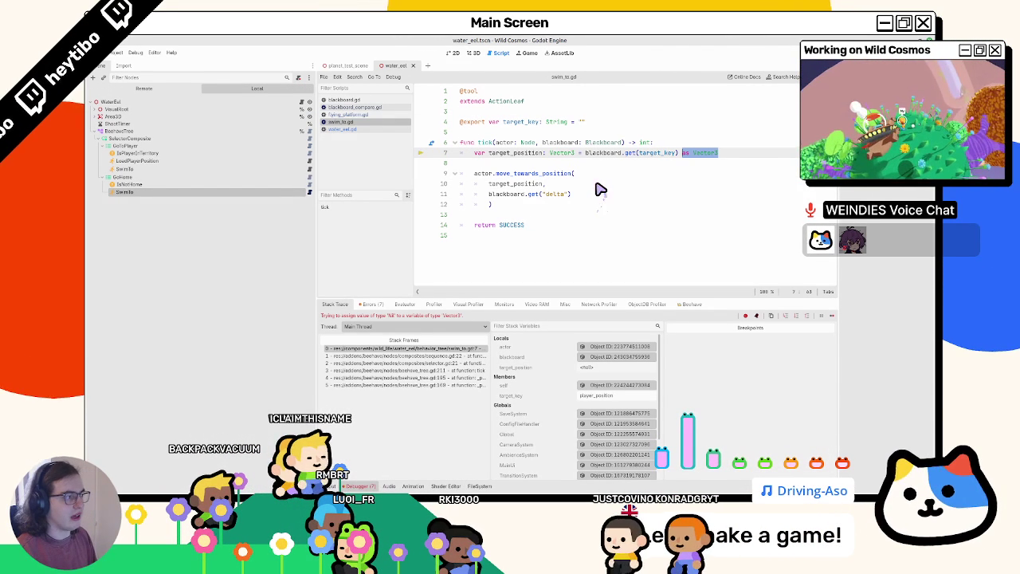
Add a print(Global.player.global_position) line after load_player_position.gd's player_position assignment and rerun the game
left_click(238, 194)
left_click(199, 170)
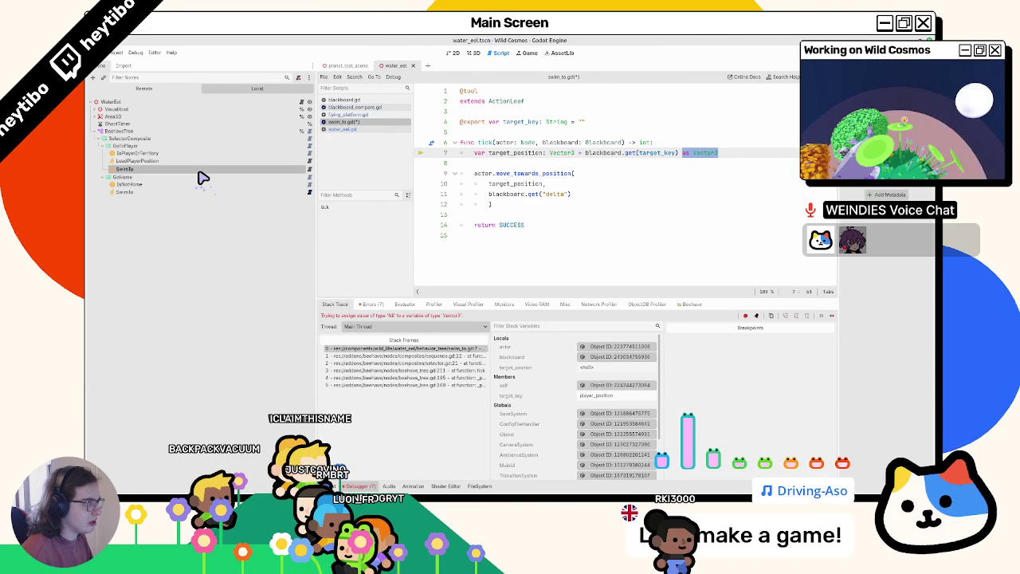
left_click(137, 160)
left_click(608, 131)
mouse_move(534, 136)
double_click(693, 131)
left_click(617, 133, "shift")
left_click(743, 134)
key("Return")
key("F5")
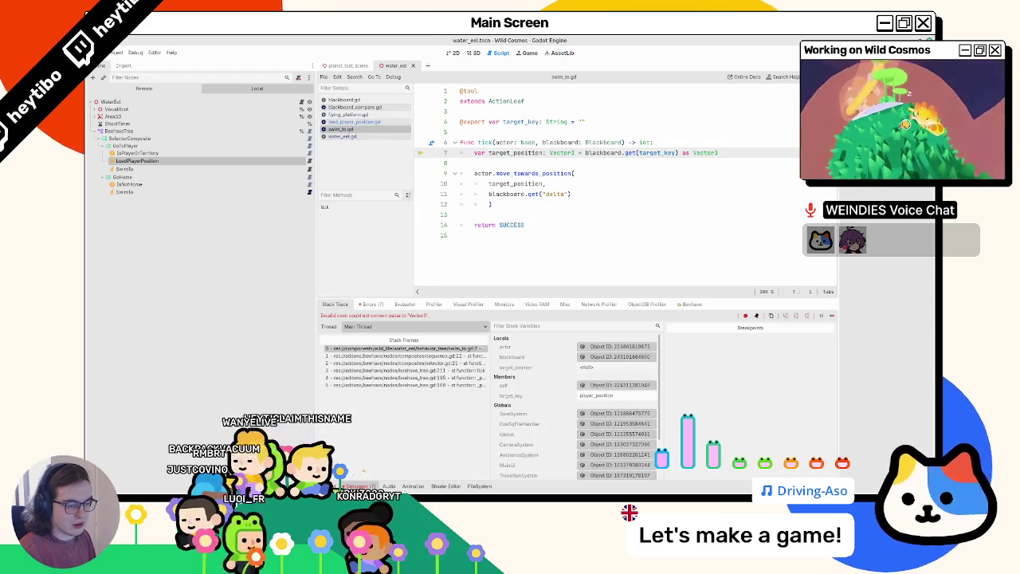
key("F5")
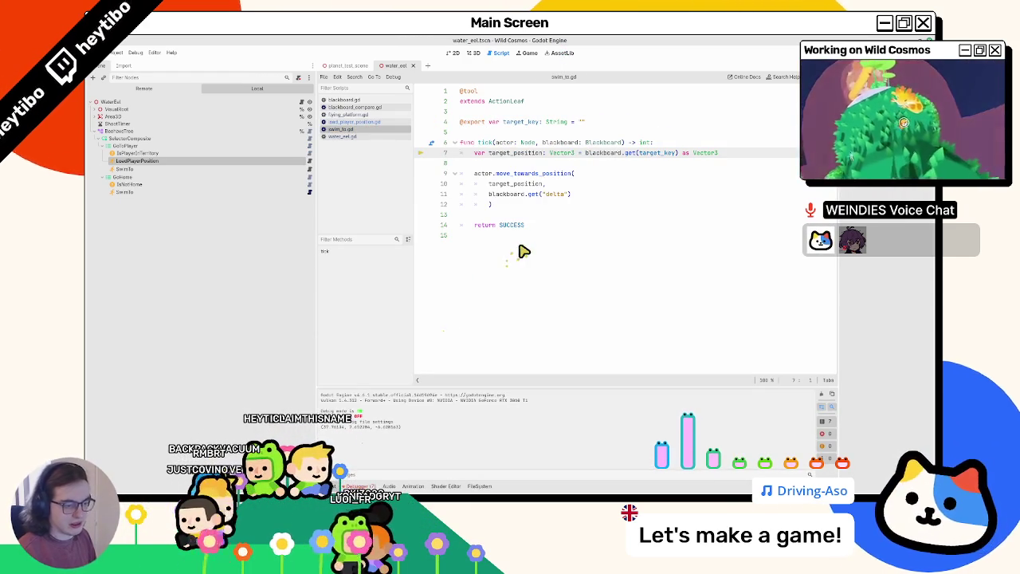
Delete ' as Vector3' from the target position lookup on swim_to.gd line 7
left_click(547, 226)
left_click(546, 212)
key("Up")
key("Up")
key("Up")
key("End")
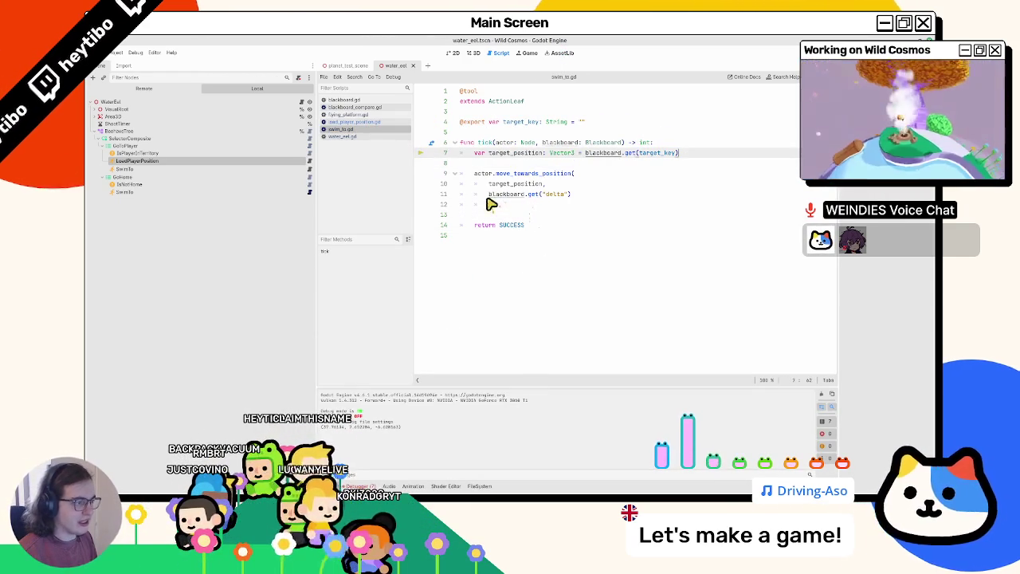
key("ctrl+shift+Left")
key("ctrl+shift+Left")
key("BackSpace")
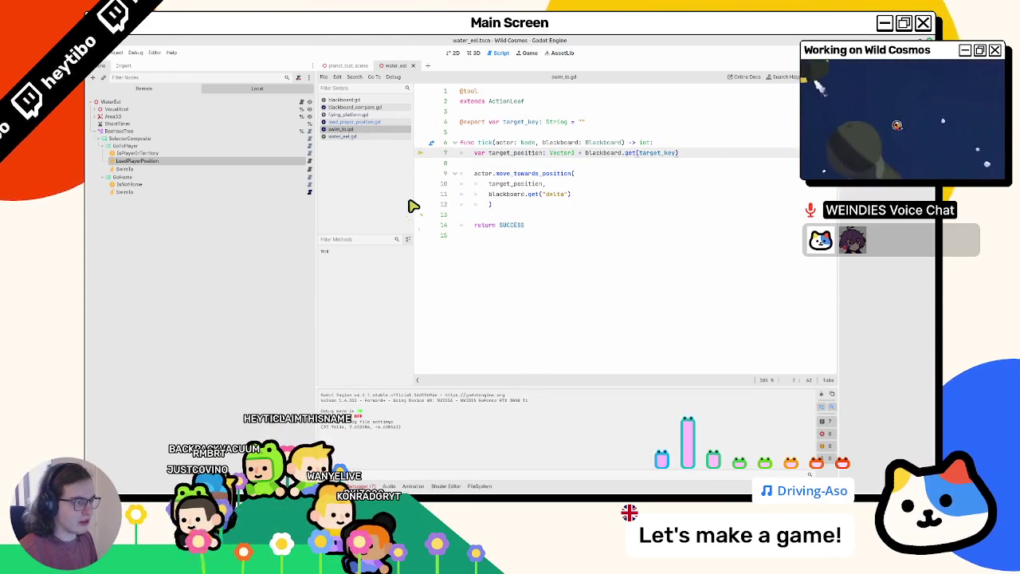
View the behavior tree nodes' scripts, ending on WaterEel's water_eel.gd
left_click(310, 161)
left_click(310, 154)
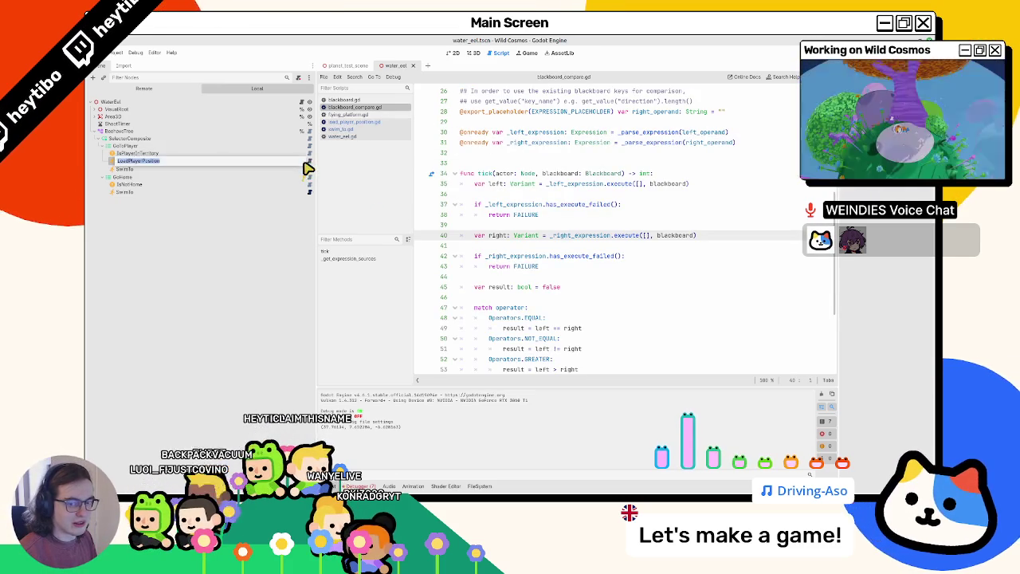
left_click(310, 161)
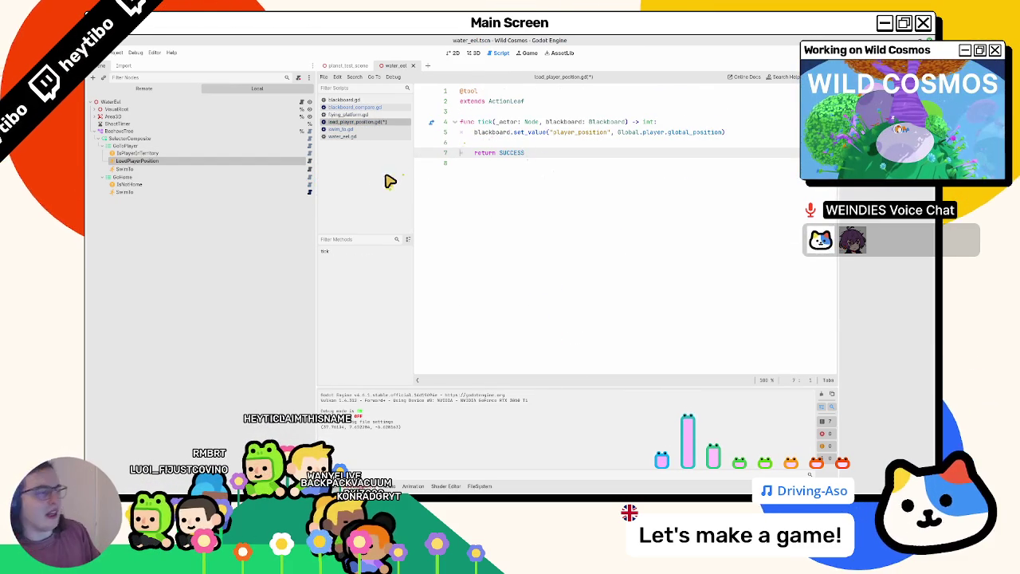
left_click(302, 105)
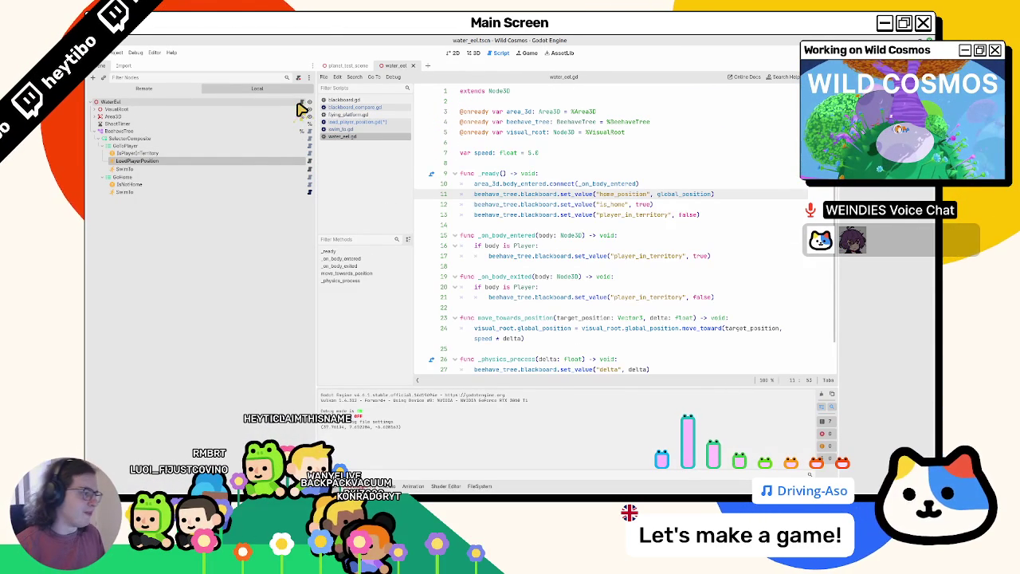
Add a set_value("player_position", Vector3.ONE) line to water_eel.gd's _ready and run the game
key("ctrl+shift+d")
key("BackSpace")
key("BackSpace")
key("BackSpace")
type("player_position")
key("ctrl+shift+Right")
type("\", Vector3.ONE")
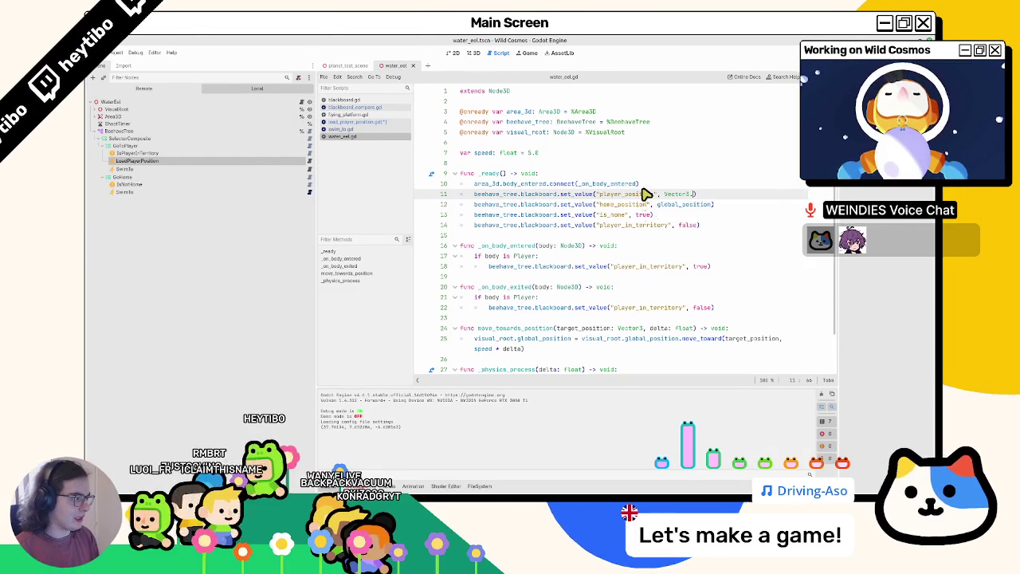
left_click(642, 184)
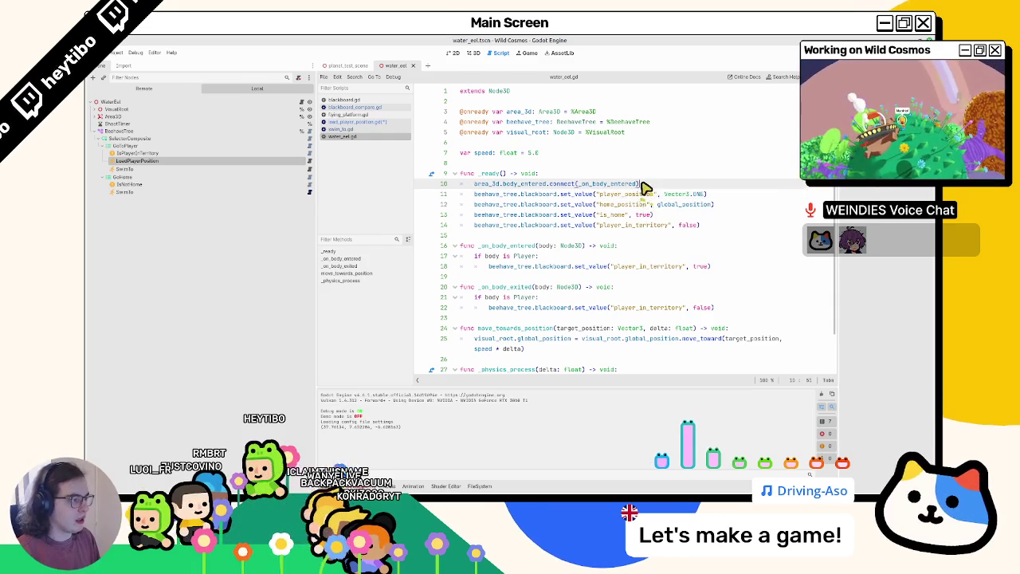
key("F5")
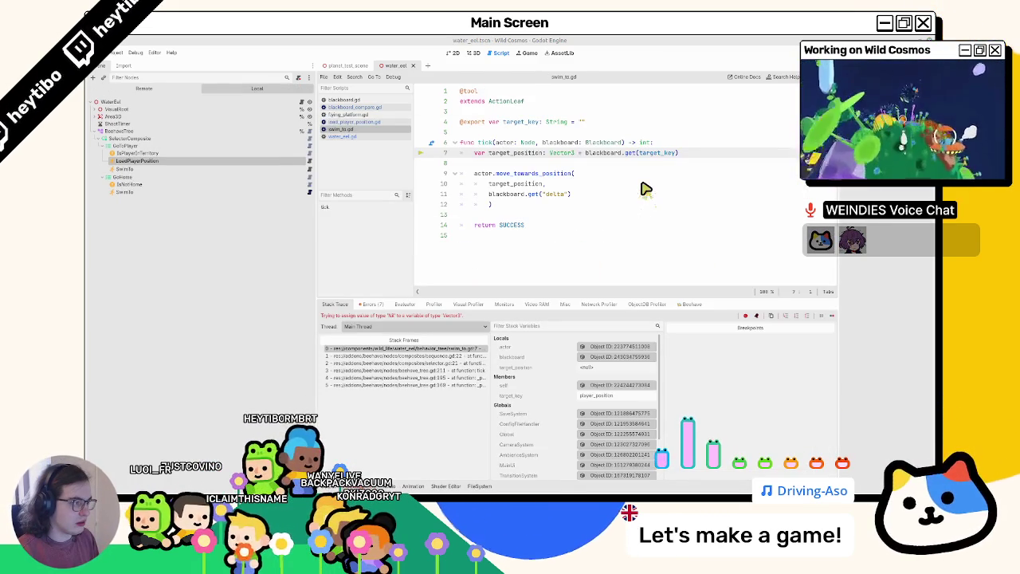
Check how player_position is used in water_eel.gd and load_player_position.gd
left_click(212, 172)
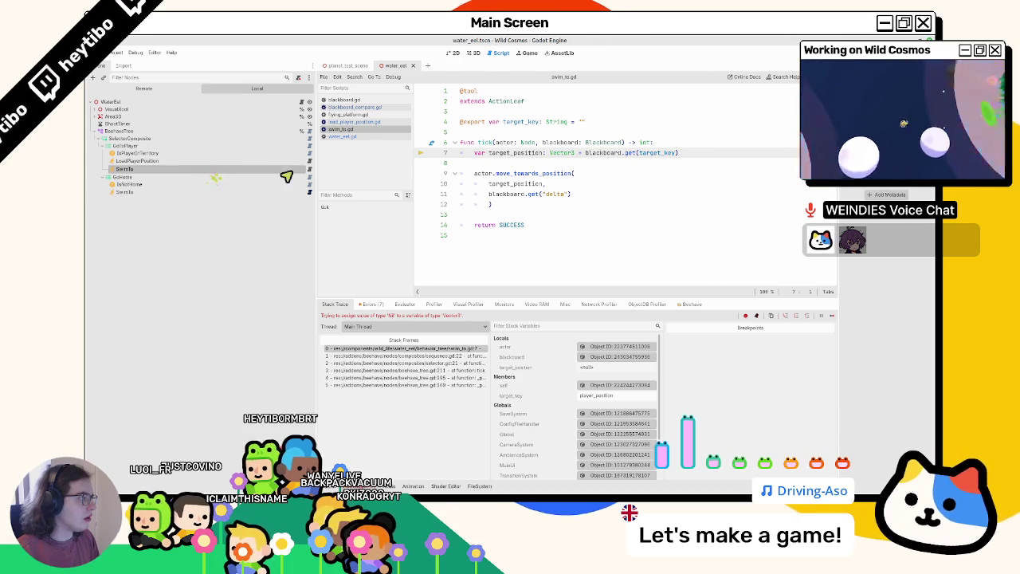
left_click(307, 102)
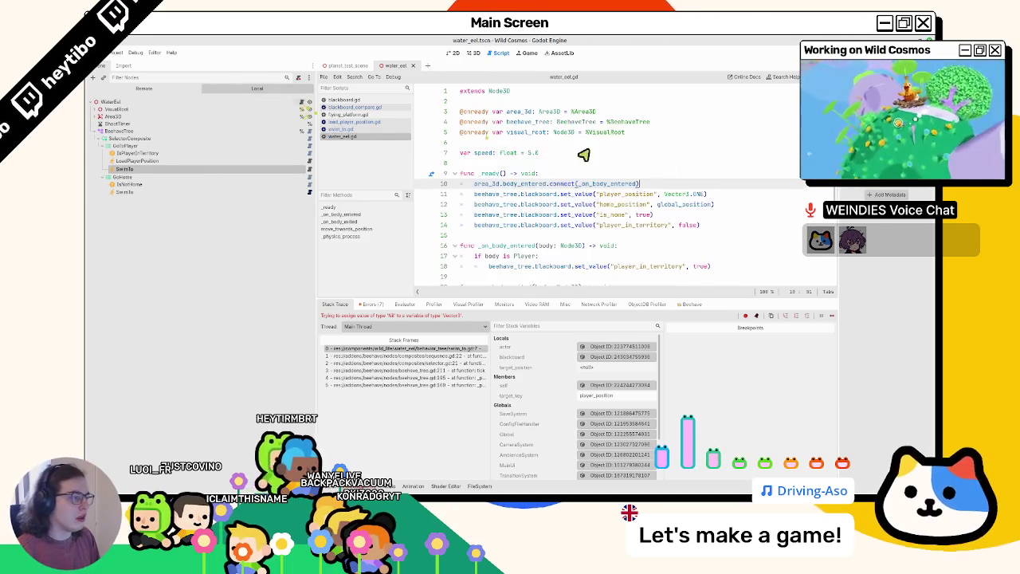
double_click(617, 195)
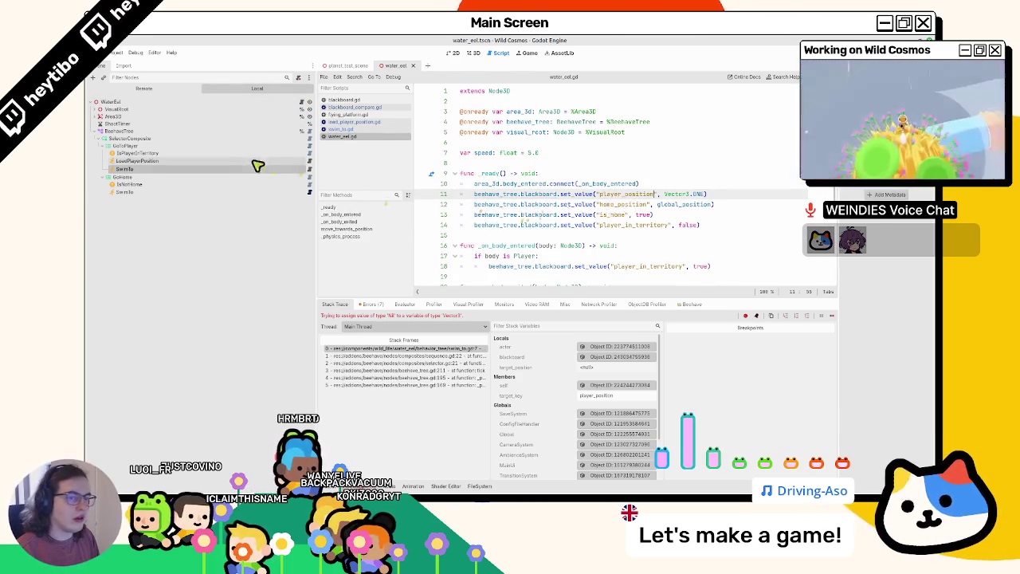
left_click(310, 162)
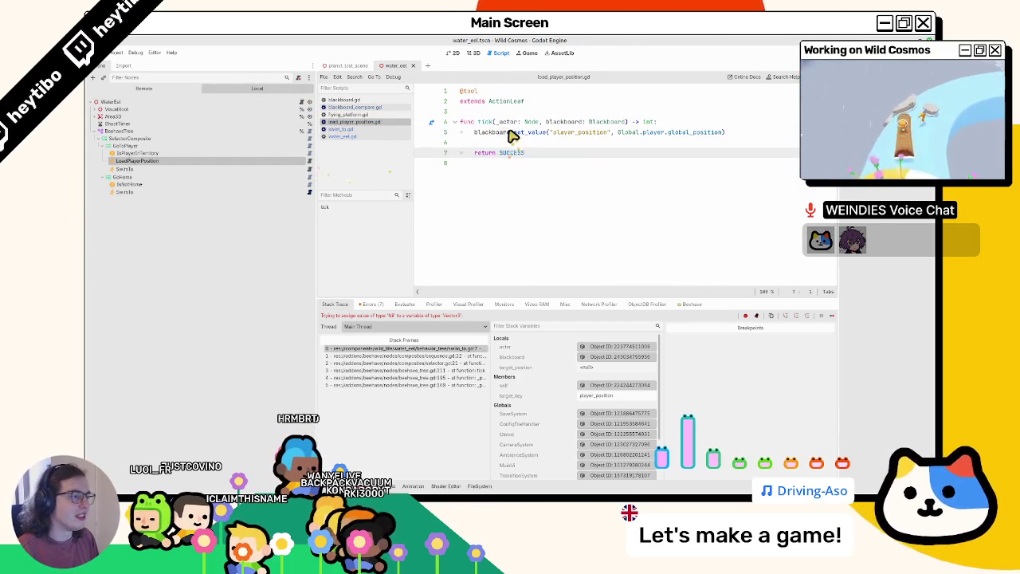
double_click(508, 133)
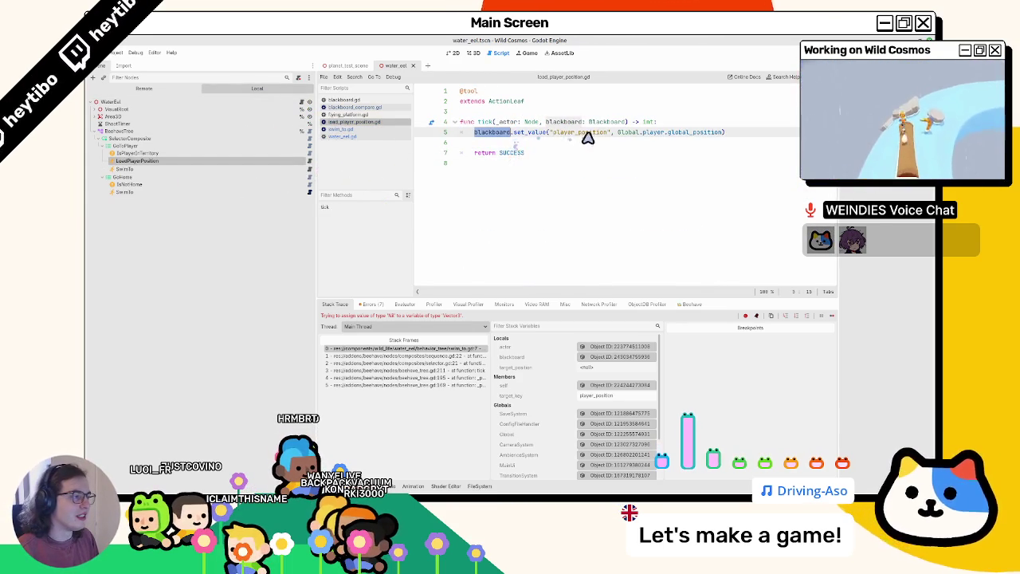
left_click(500, 142)
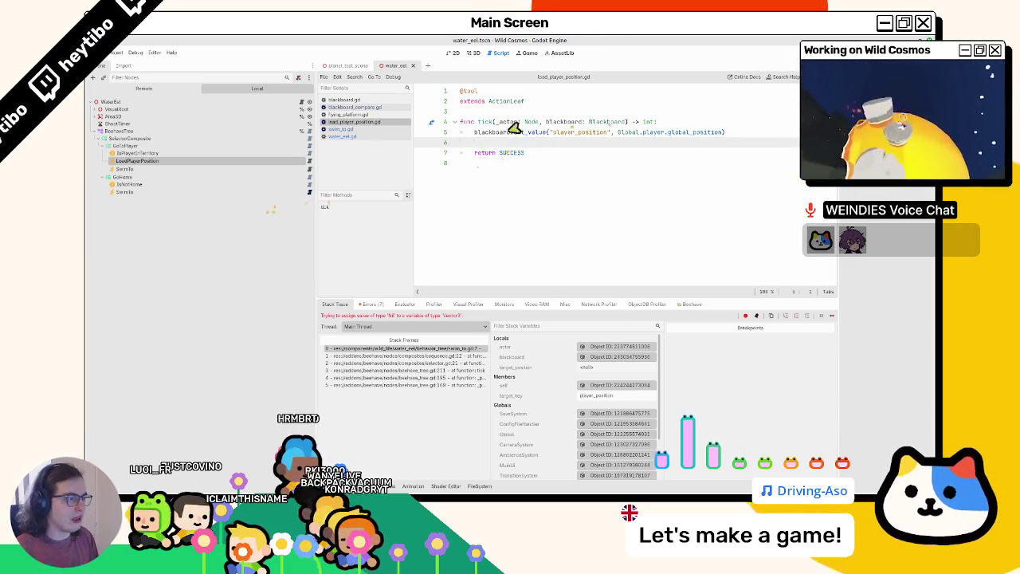
Change blackboard.get to blackboard.get_value on swim_to.gd lines 7 and 11
left_click(310, 169)
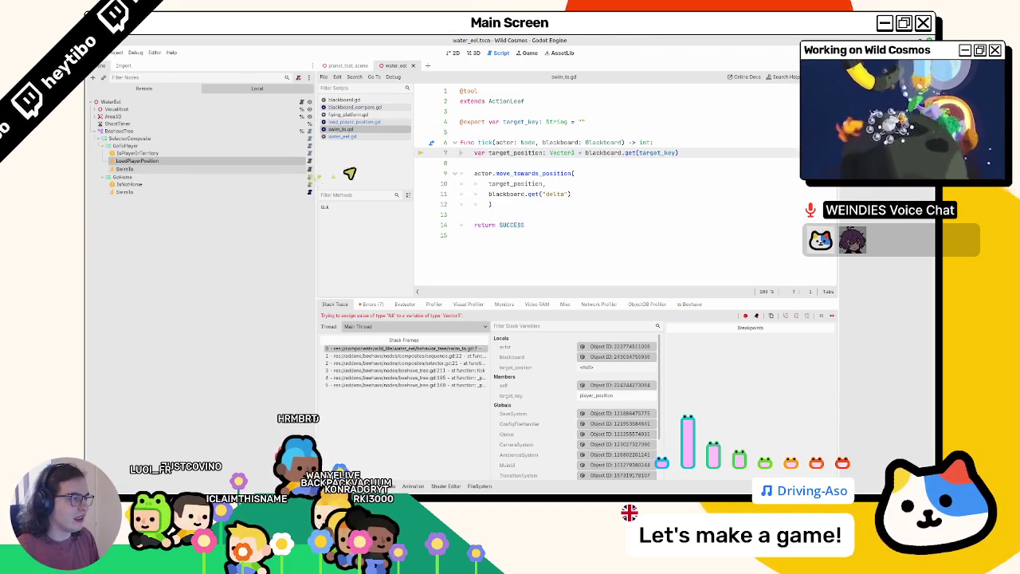
type("e")
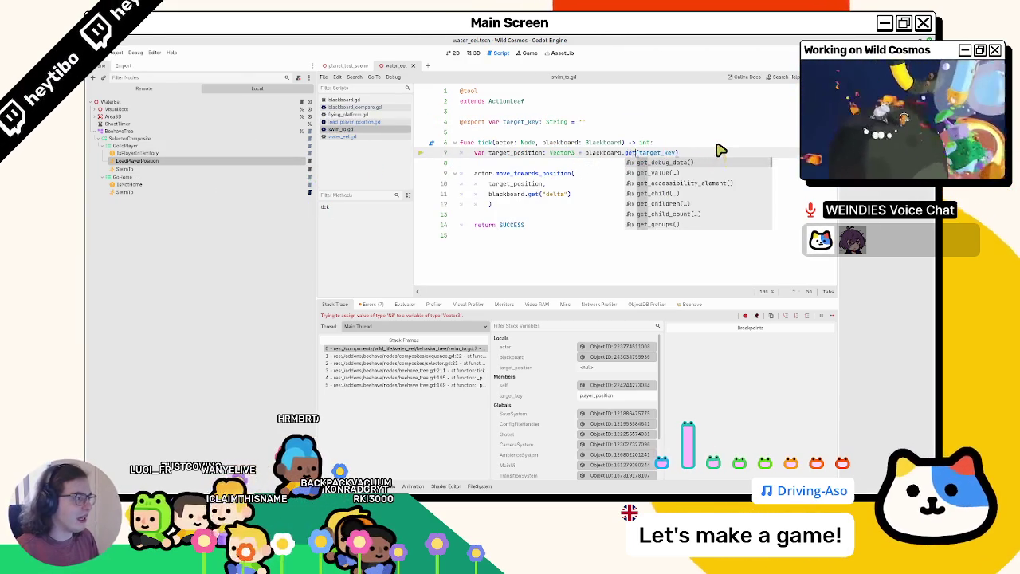
key("Down")
key("Return")
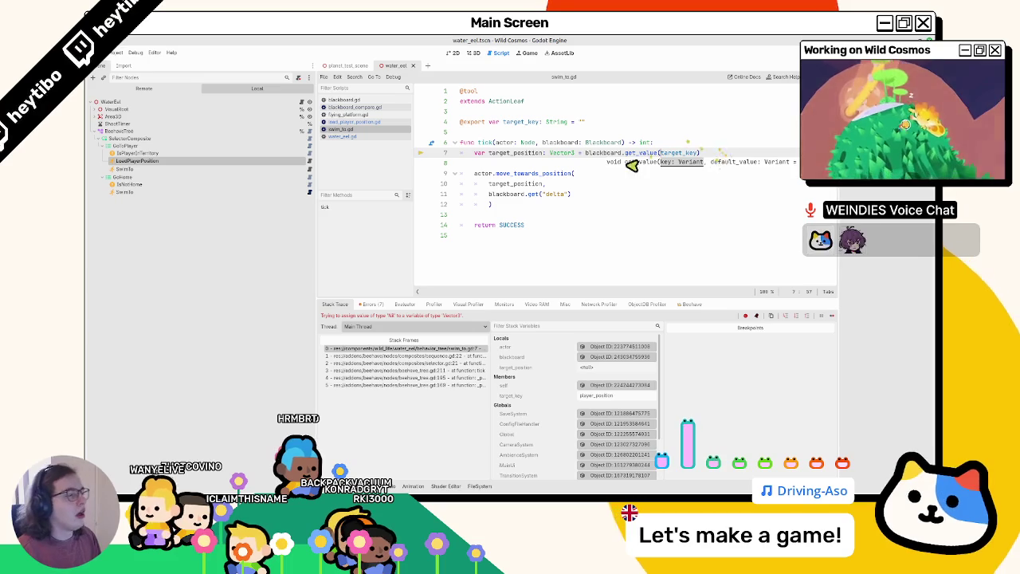
left_click_drag(586, 152, 658, 152)
key("ctrl+c")
left_click_drag(524, 194, 488, 194)
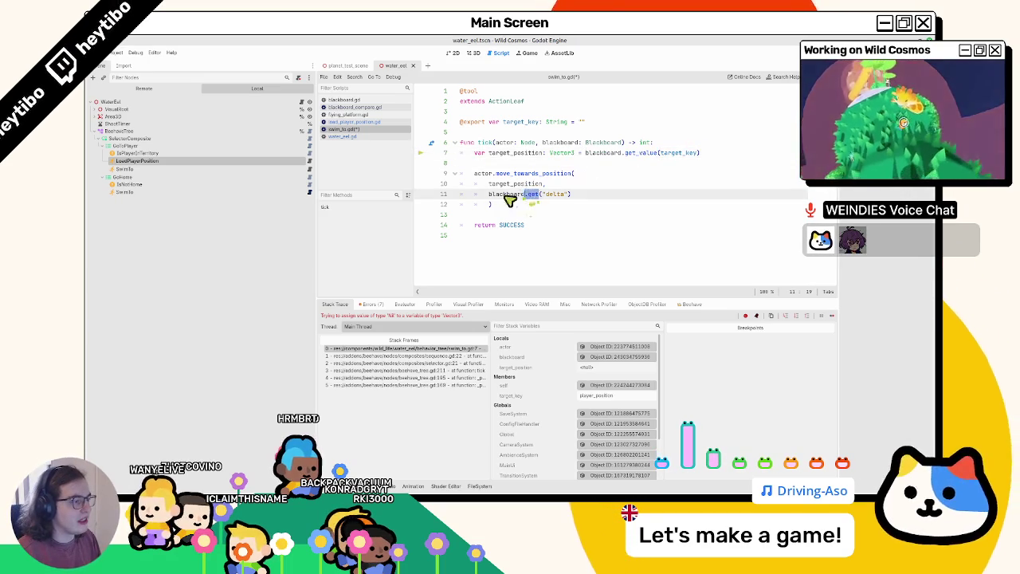
key("ctrl+v")
type("\",")
key("BackSpace")
Run the game and swim the character along the water path toward the eel's territory
left_click(698, 153)
key("F5")
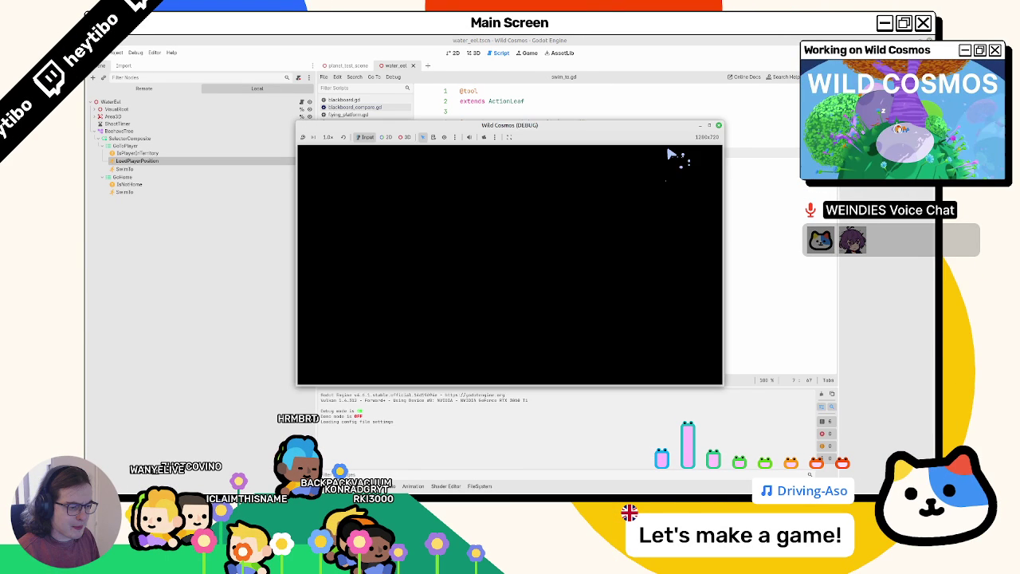
key("w")
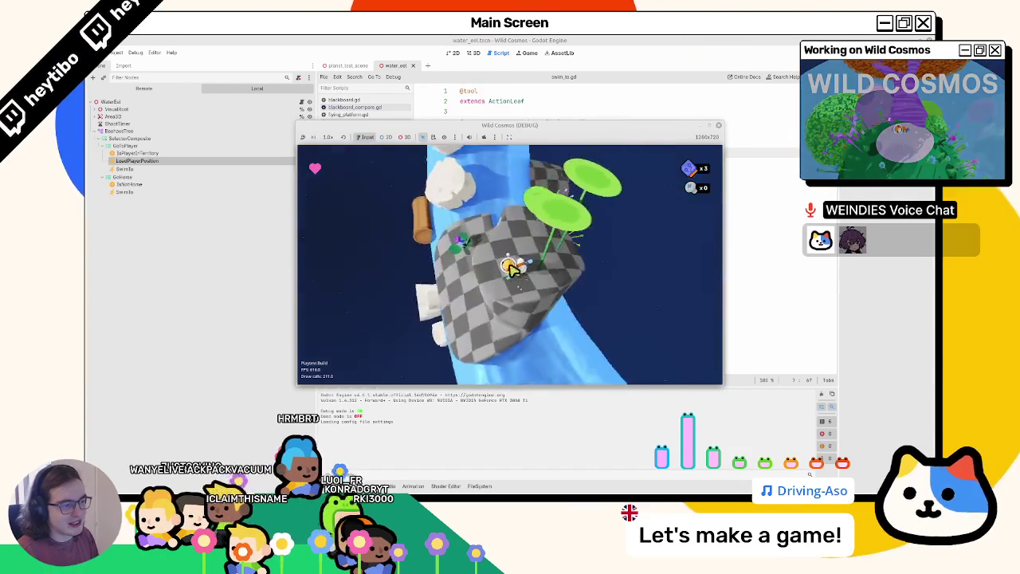
key("w")
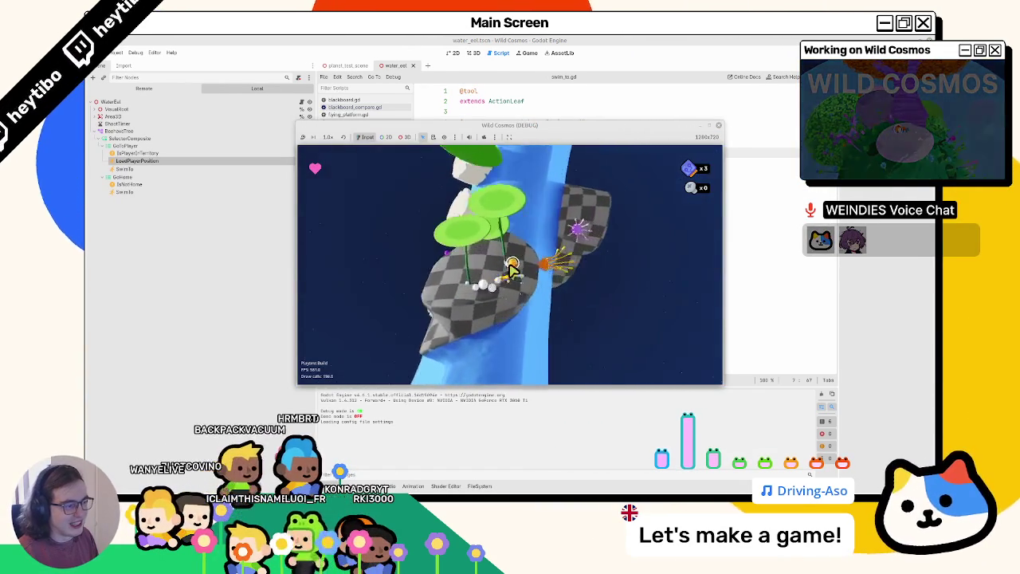
key("w")
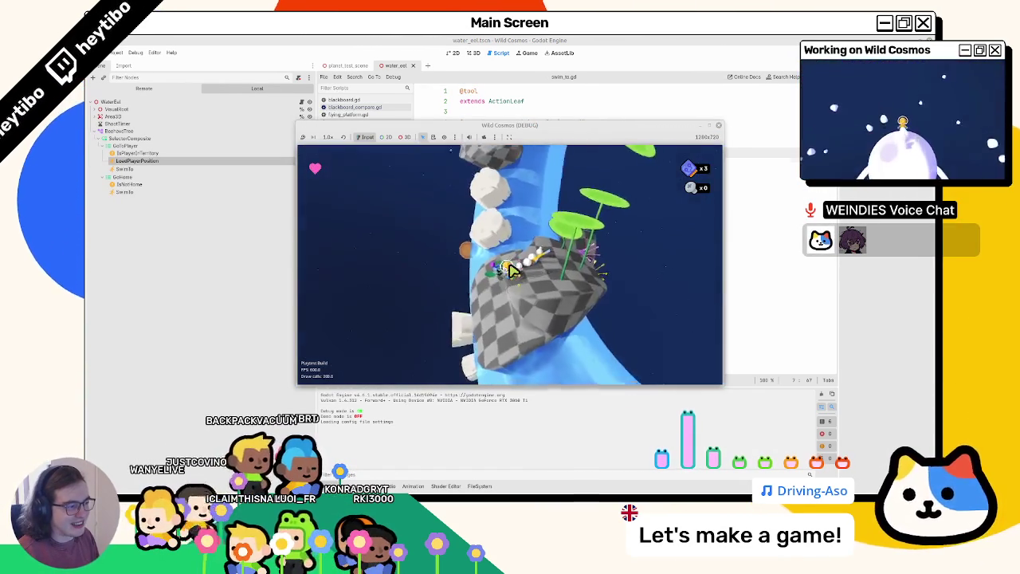
key("w")
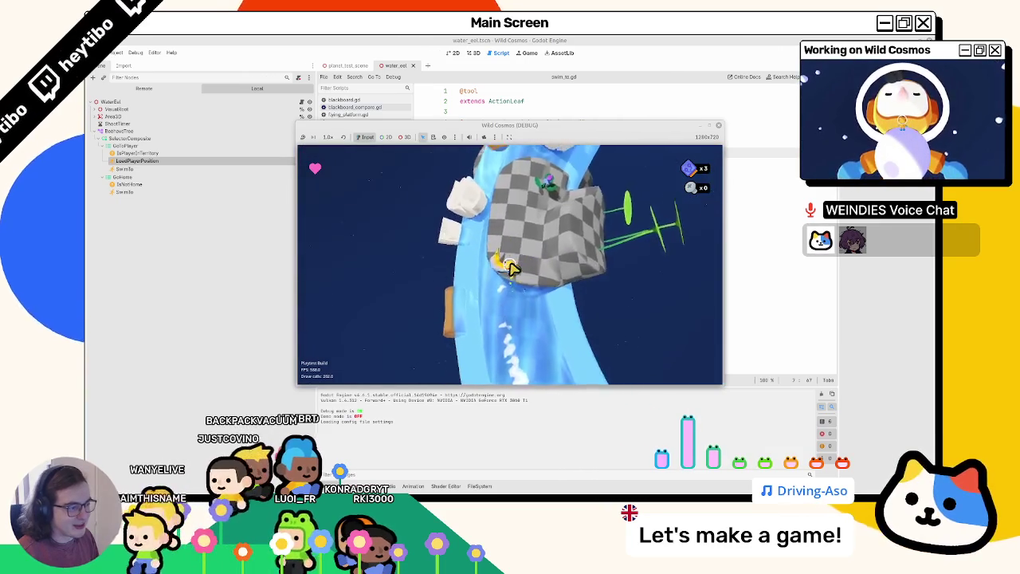
key("w")
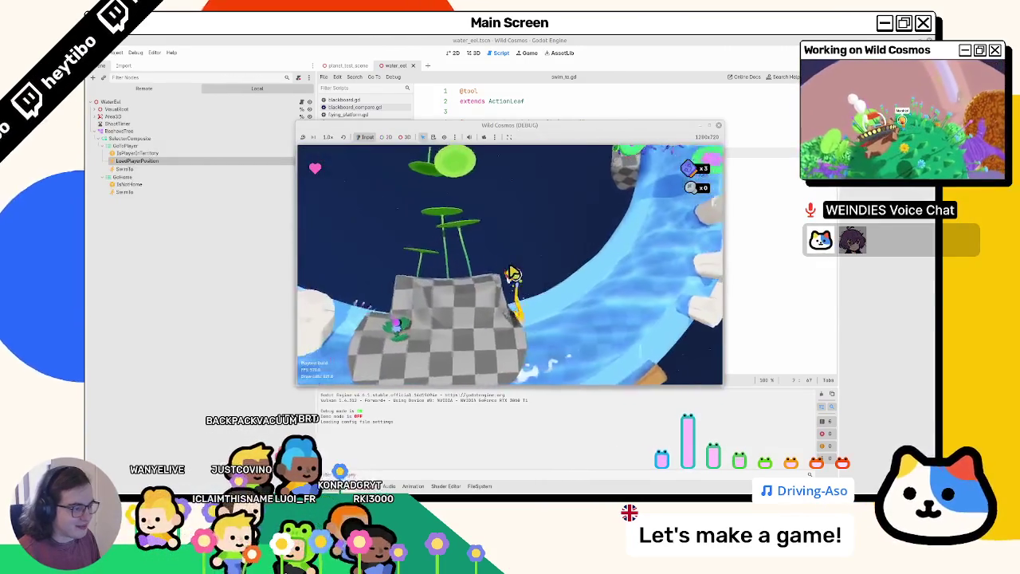
Keep swimming past the eel along the curving water to test its chase, then stop the game
key("w")
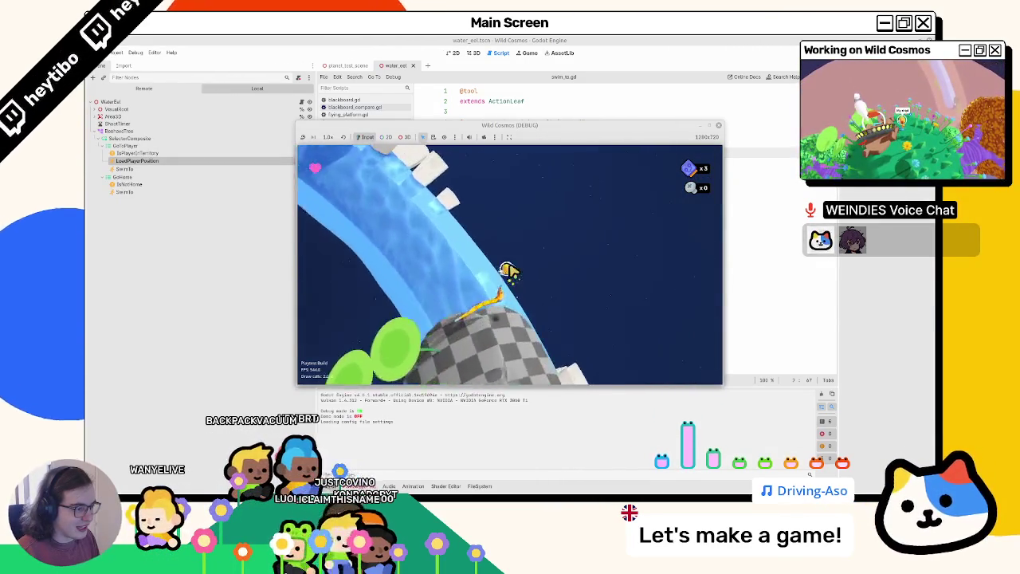
key("w")
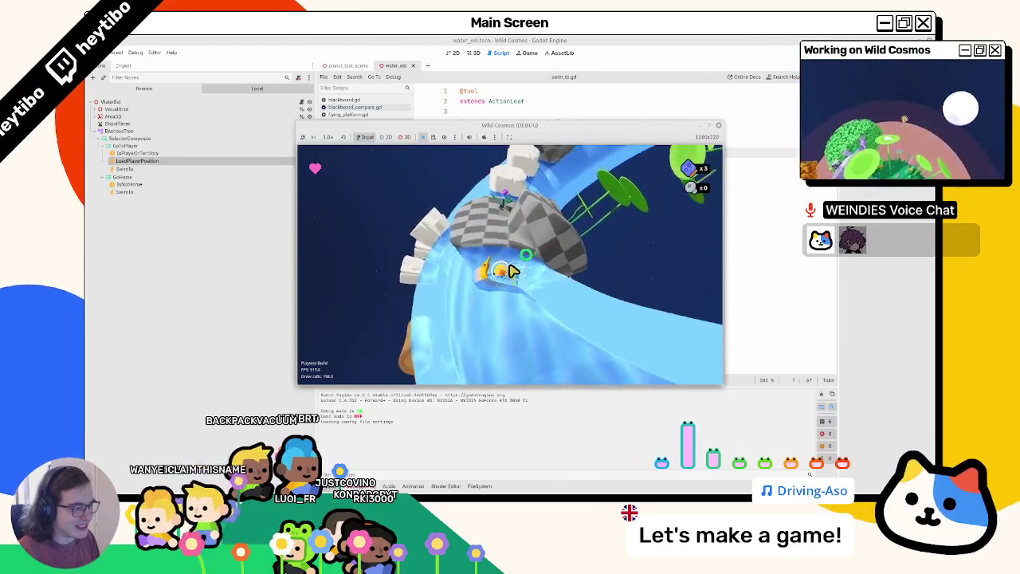
key("w")
key("w")
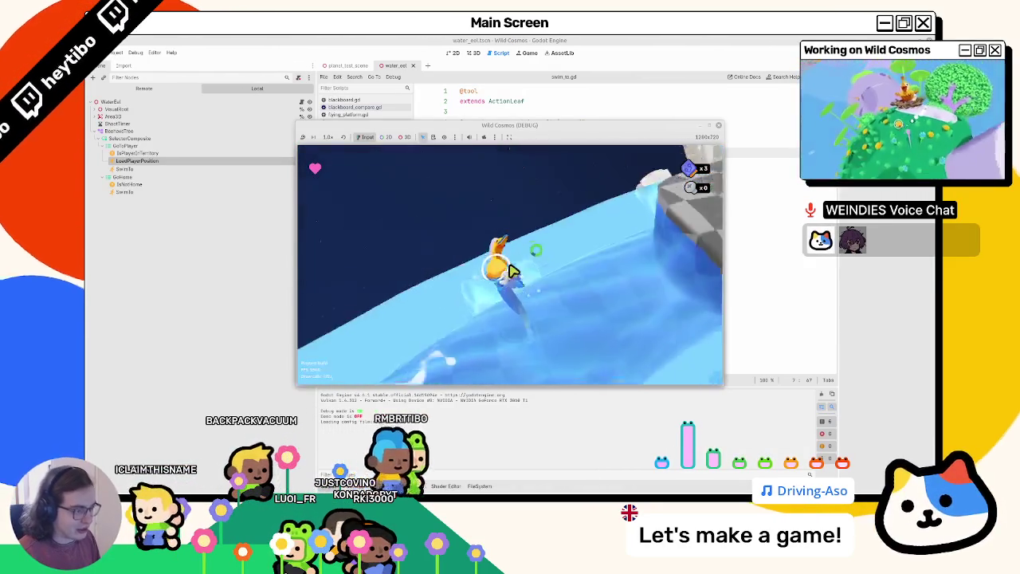
key("w")
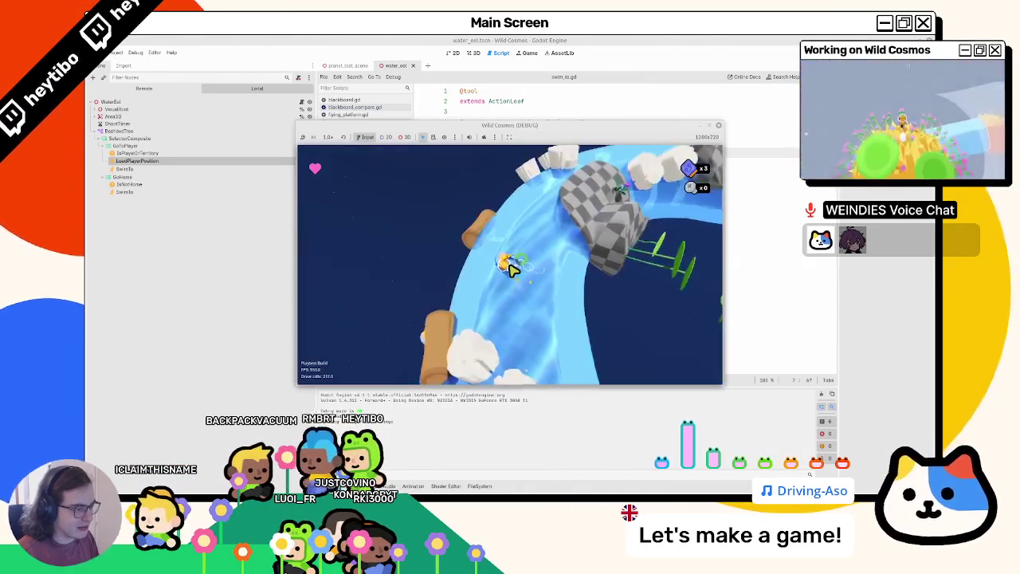
key("w")
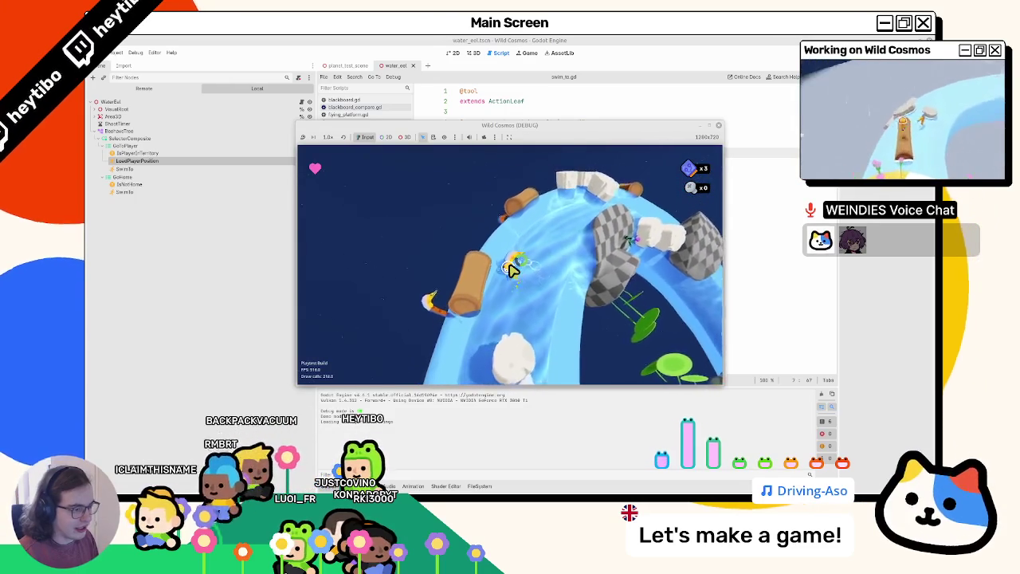
key("w")
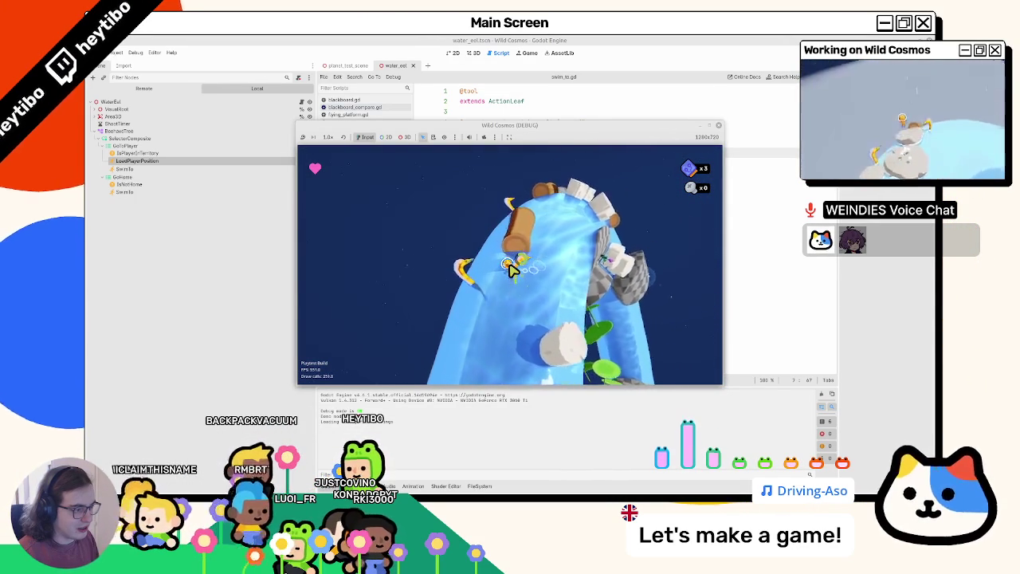
key("w")
key("w")
key("w")
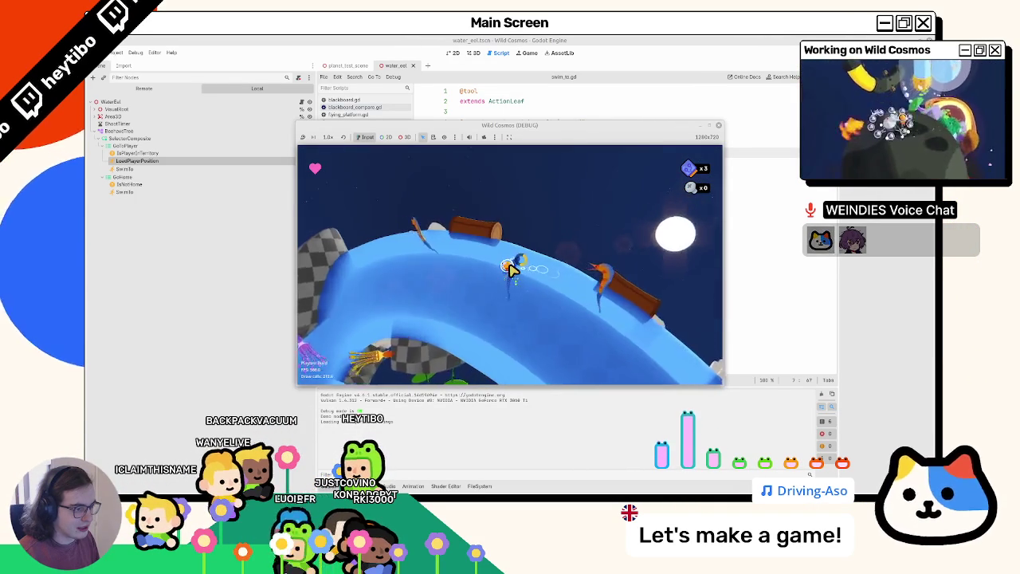
key("w")
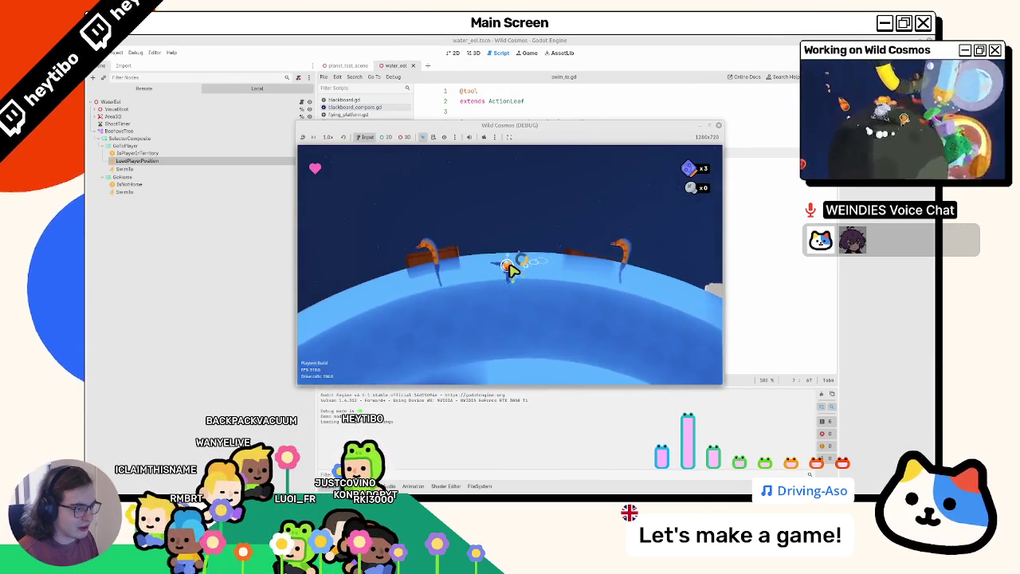
key("w")
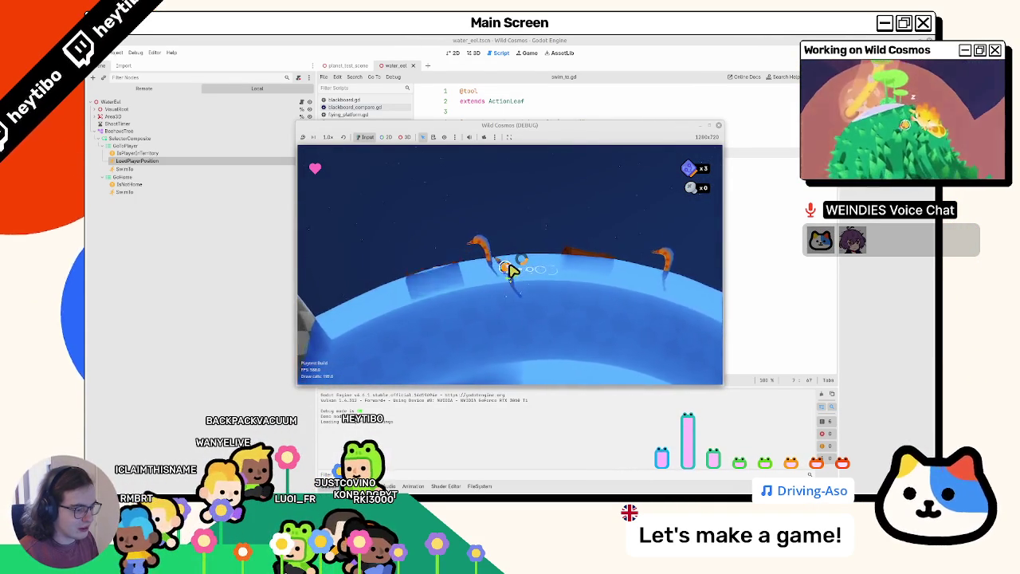
key("w")
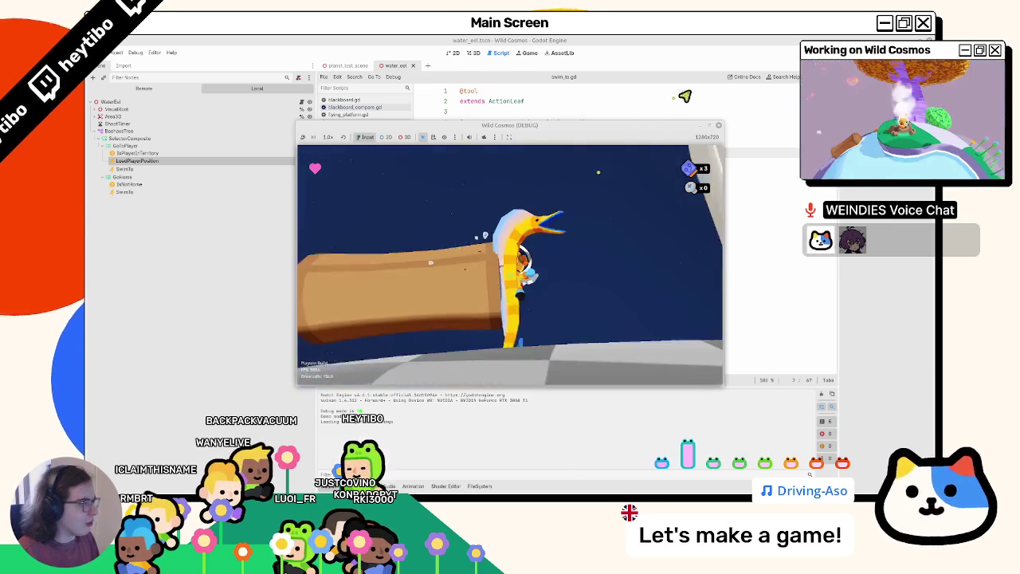
key("F8")
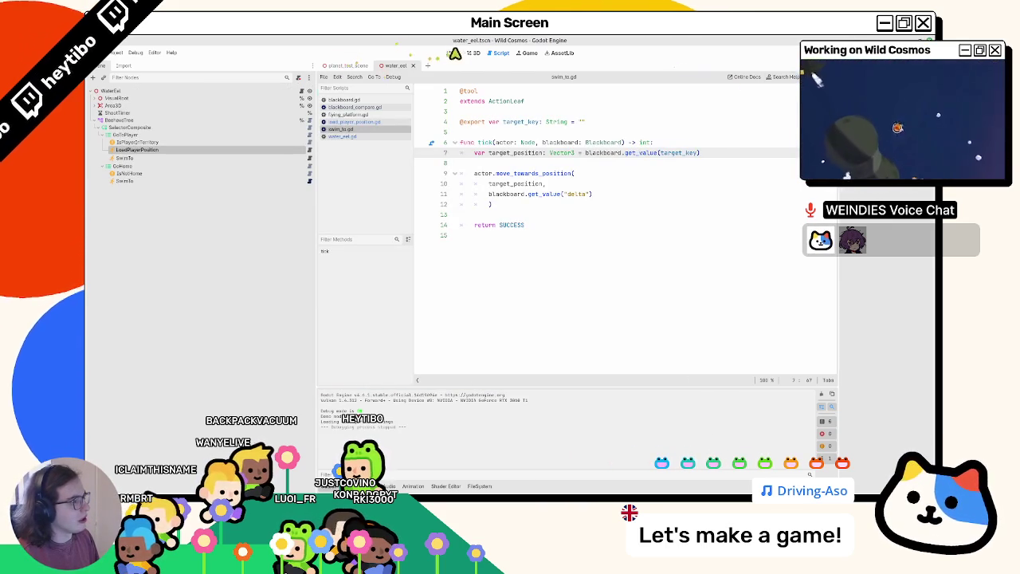
Open water_eel.gd from the eel's BeehaveTree node
left_click(470, 54)
left_click(502, 54)
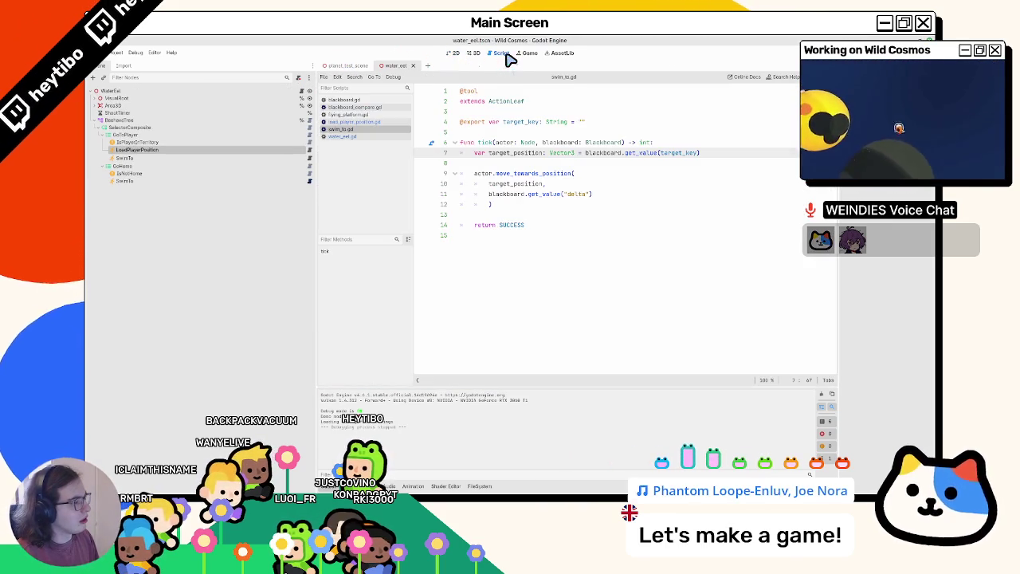
left_click(544, 212)
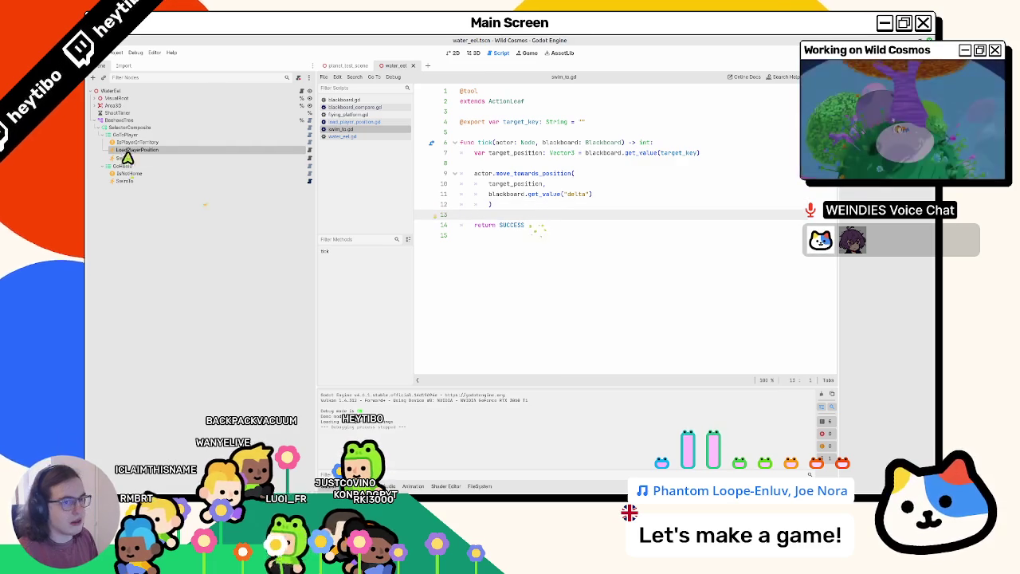
left_click(151, 120)
left_click(302, 91)
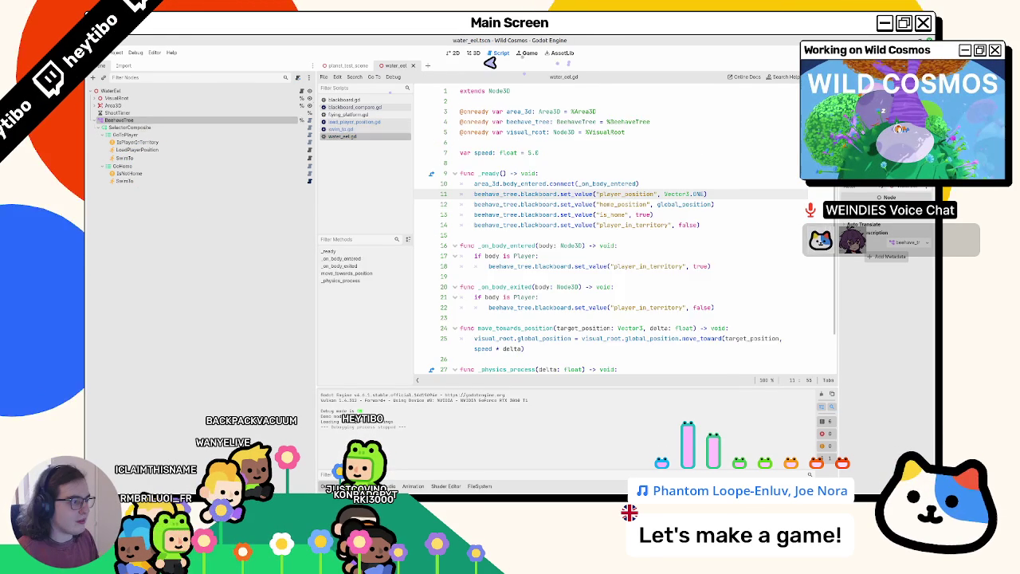
Playtest the eel again, then stop the game
key("F5")
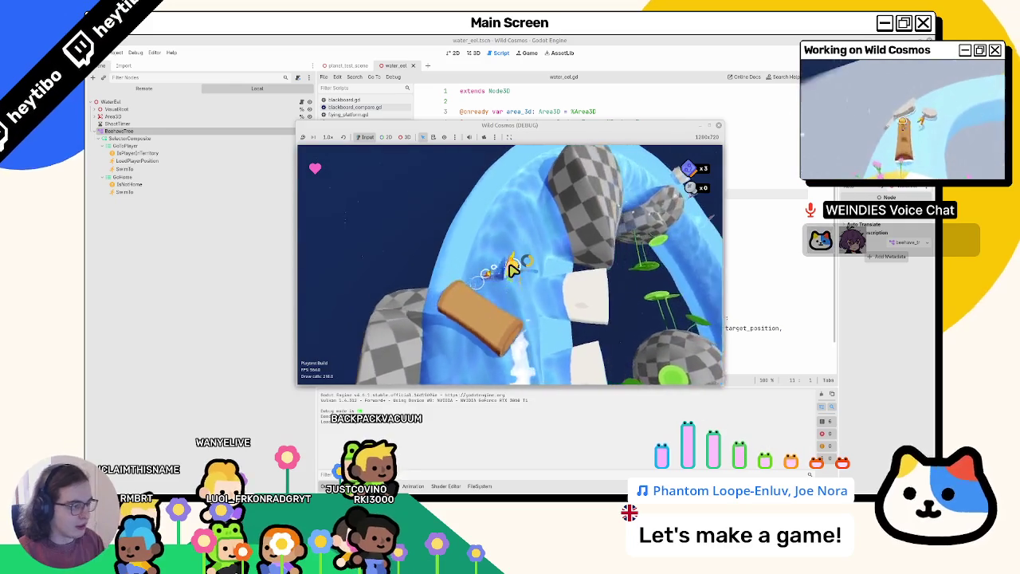
key("Escape")
key("F8")
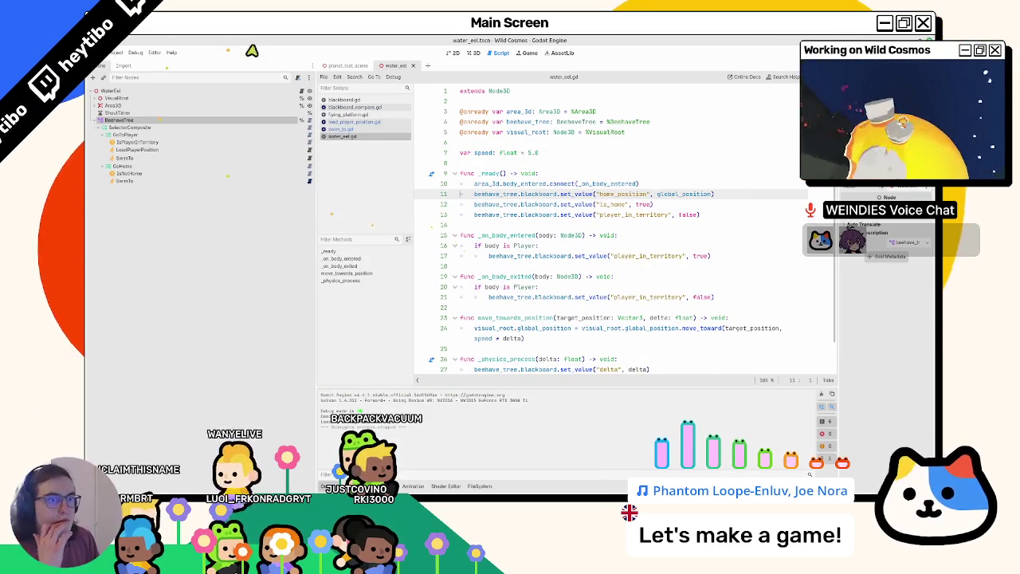
Open the Player scene in the 3D view and collapse its VisualRoot node
left_click(253, 92)
left_click(472, 52)
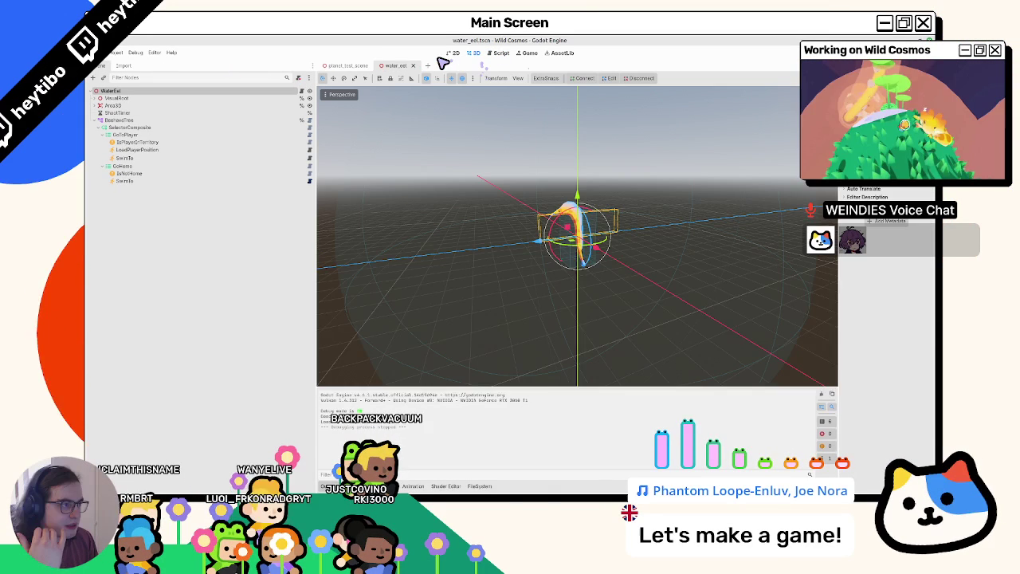
left_click(97, 53)
left_click(110, 121)
left_click(99, 142)
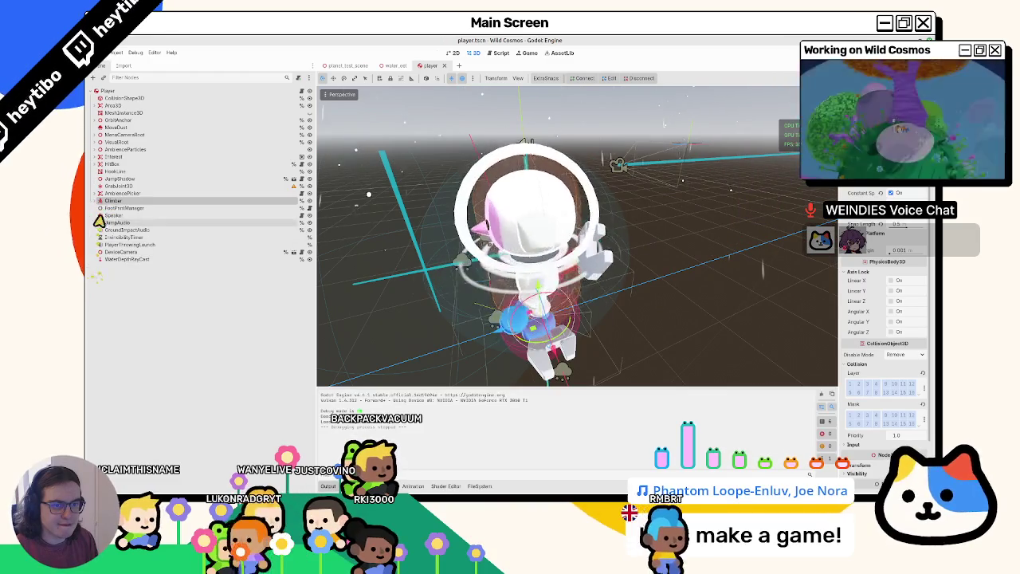
Inspect the player's Area3D collision shape, its signals and its groups
left_click(97, 106)
left_click(99, 107)
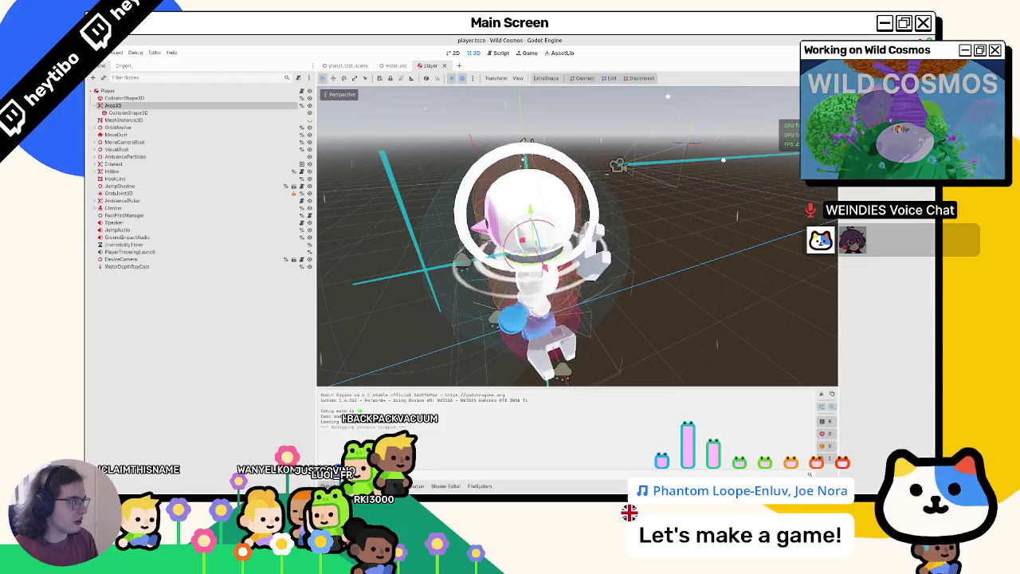
left_click_drag(839, 102, 704, 101)
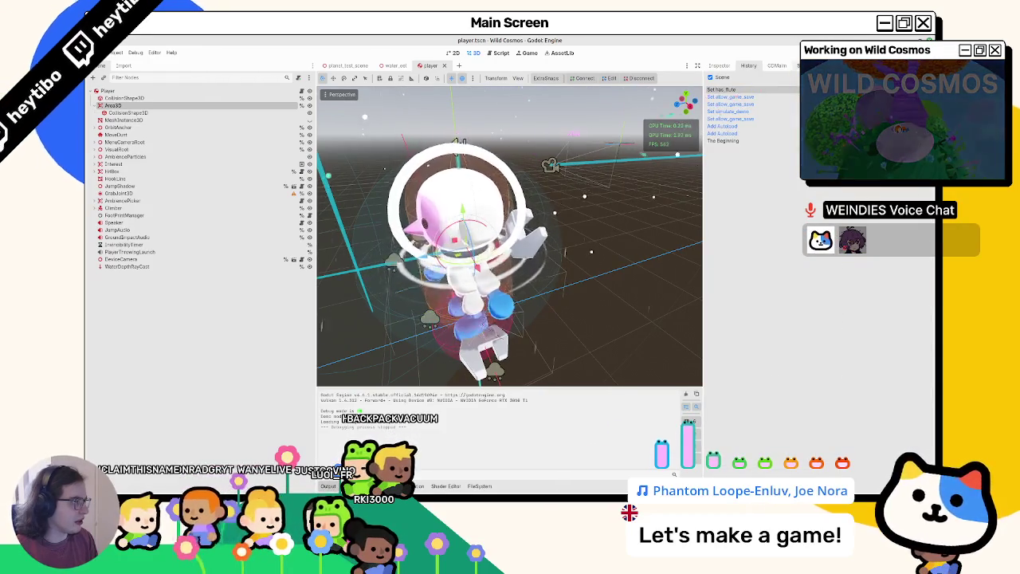
left_click(806, 66)
left_click(861, 77)
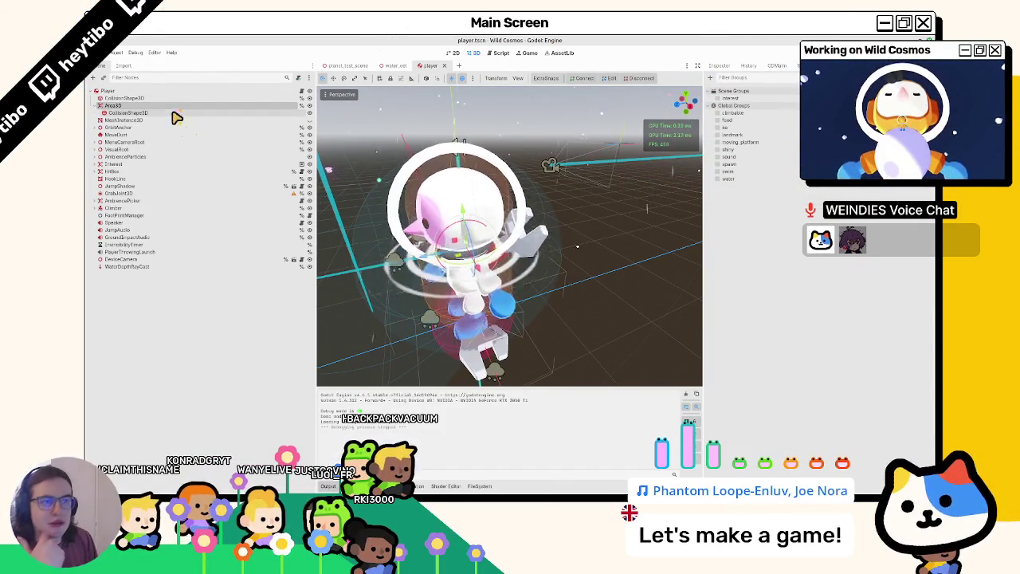
left_click(95, 105)
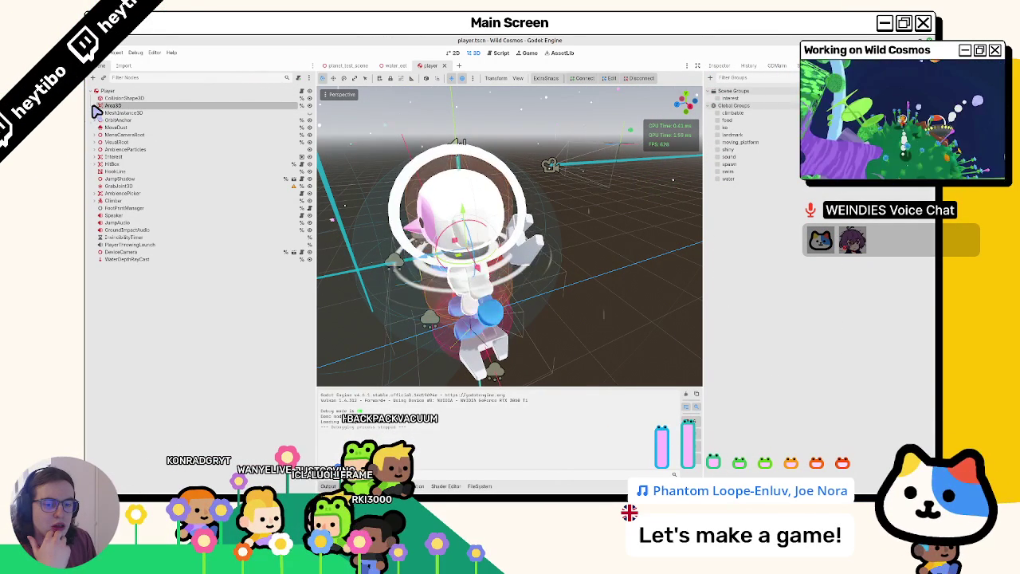
Select and expand the player's Climber node to inspect its collision shape
left_click(107, 200)
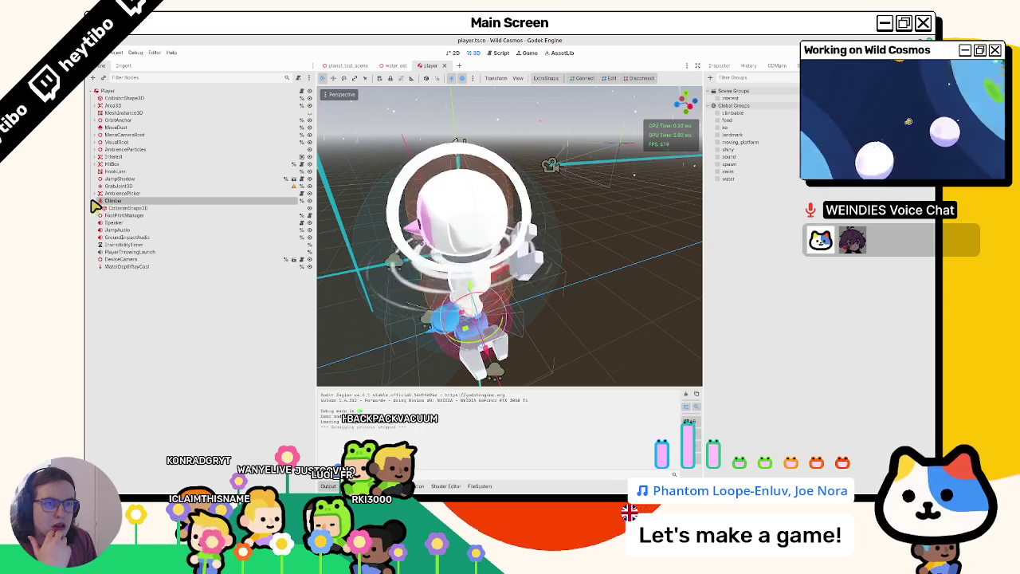
left_click(96, 105)
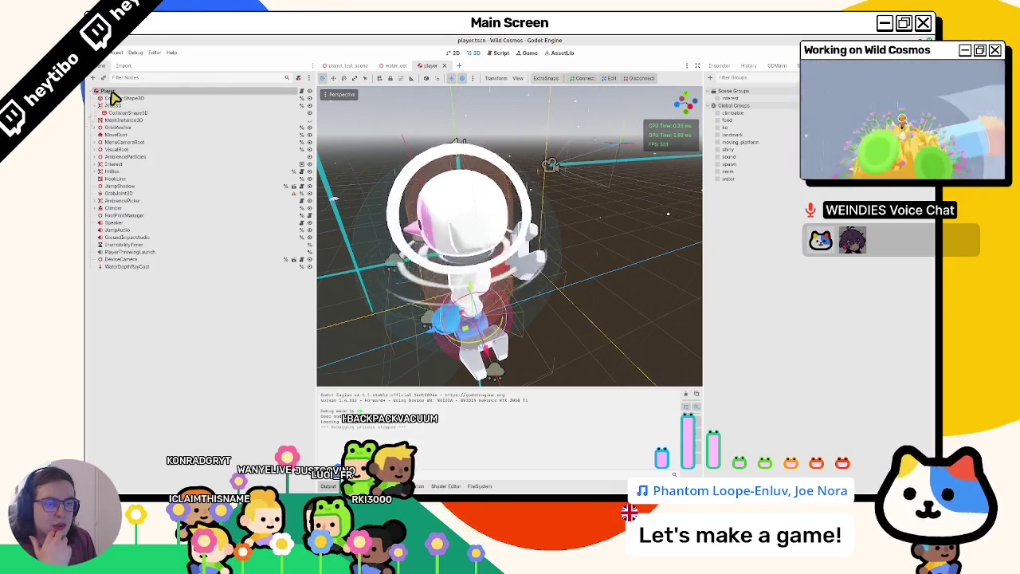
left_click(111, 208)
left_click(96, 208)
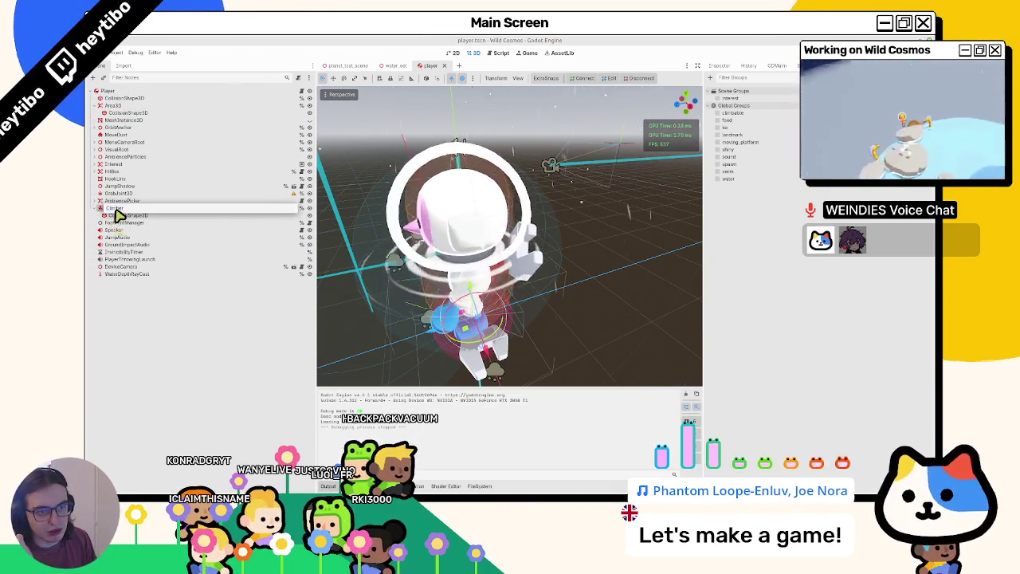
key("Escape")
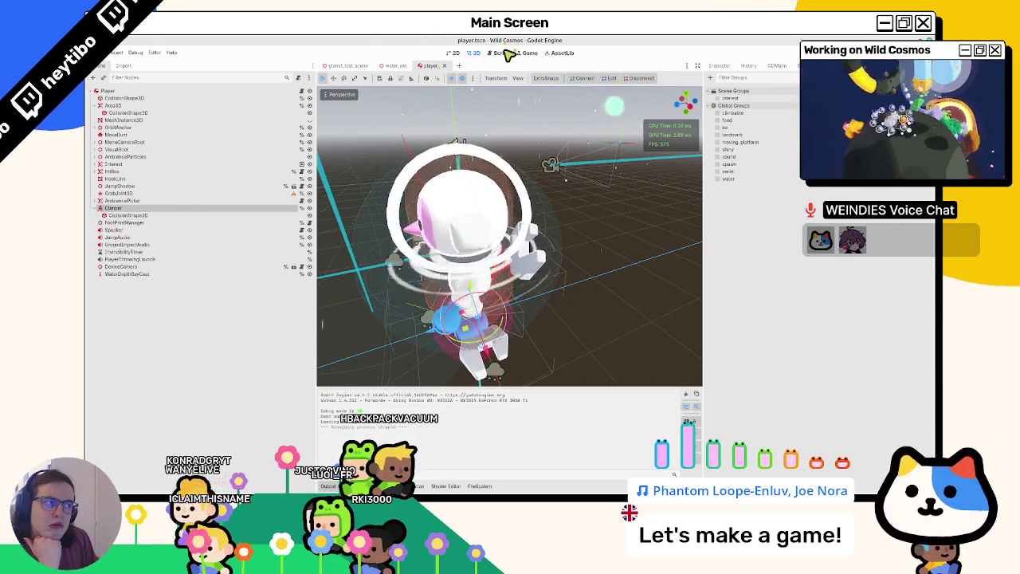
key("ctrl+F3")
In water_eel.gd, extend the 'body is Player' checks with 'or body.owner is Player' and run the game
left_click_drag(705, 167, 860, 167)
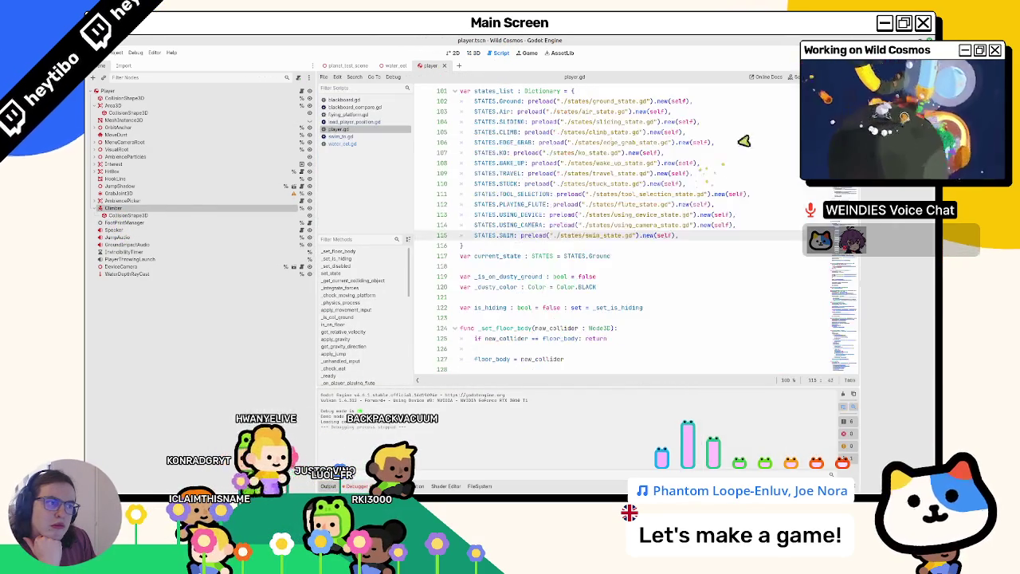
left_click(350, 121)
left_click(356, 107)
left_click(341, 137)
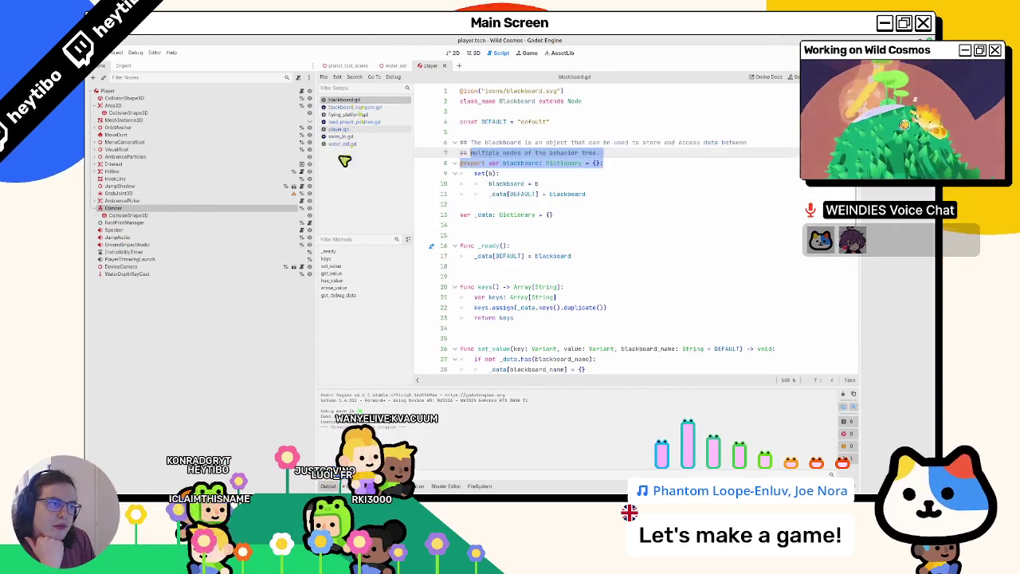
left_click(344, 143)
left_click_drag(538, 256, 485, 255)
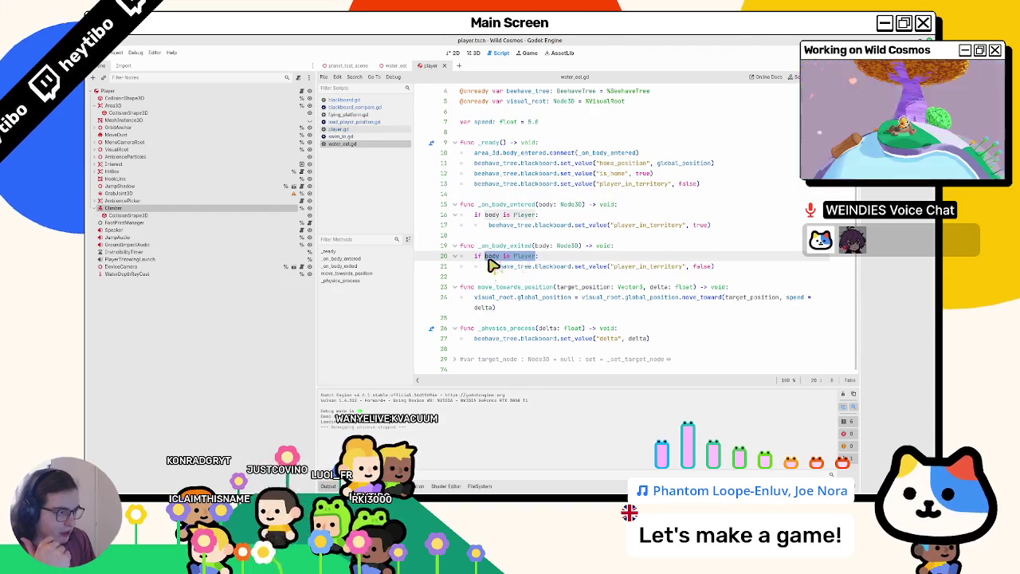
key("Right")
type("or")
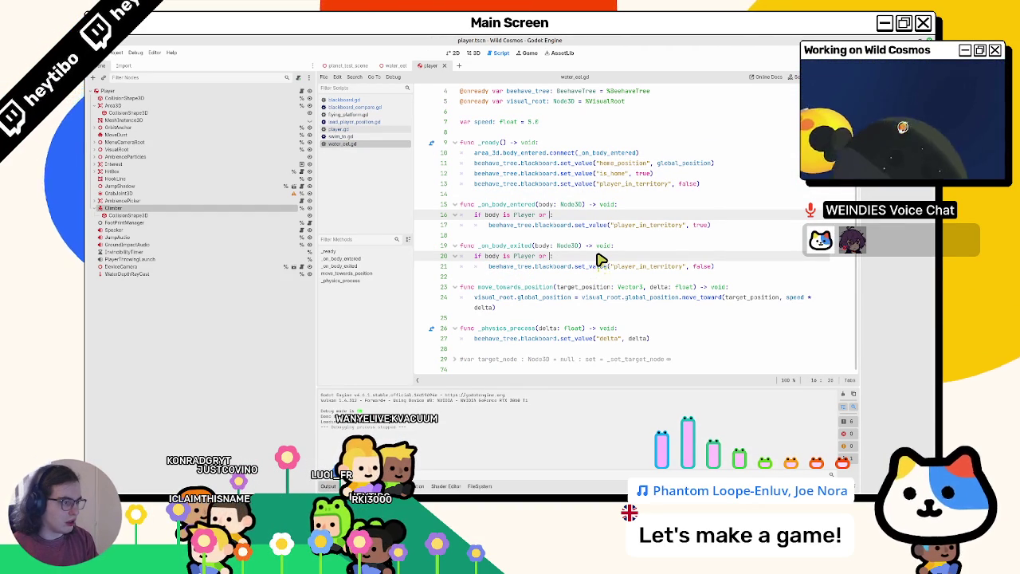
type(" body.gamer is Play")
key("F5")
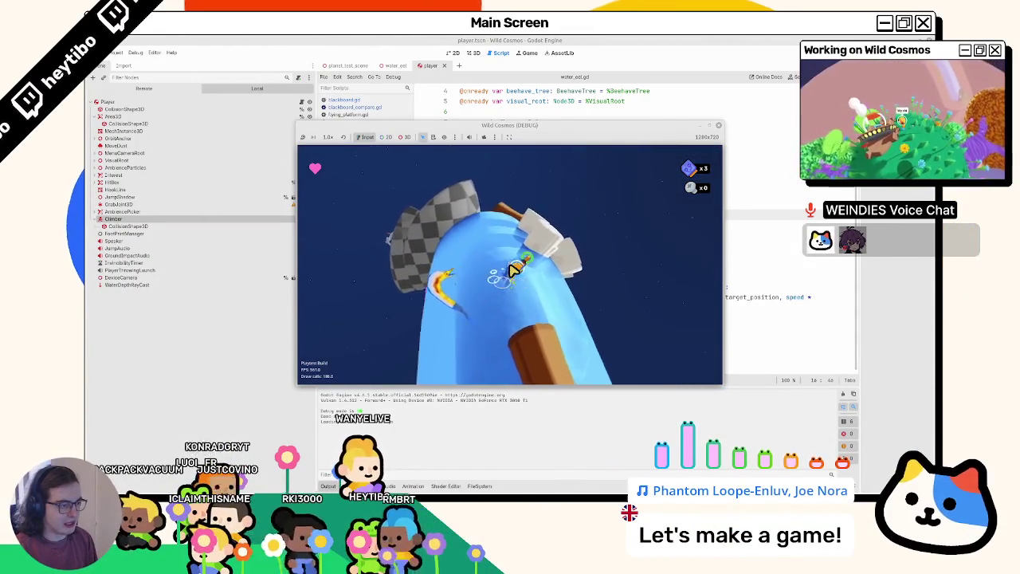
Add print(body.owner) at the top of _on_body_entered, run the game to log entering owners, then close it
key("F8")
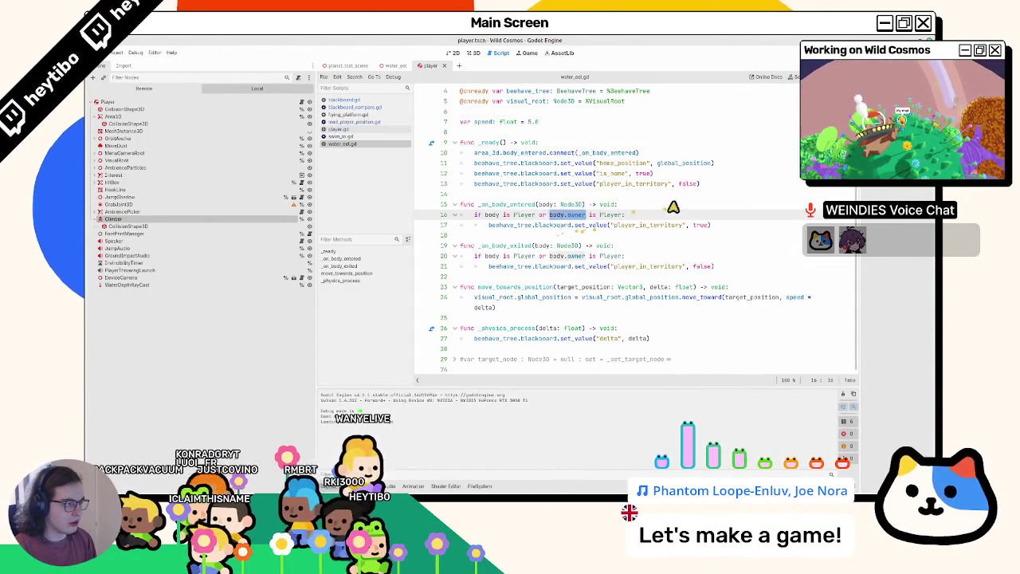
left_click(670, 206)
key("Return")
type("print(body.owner")
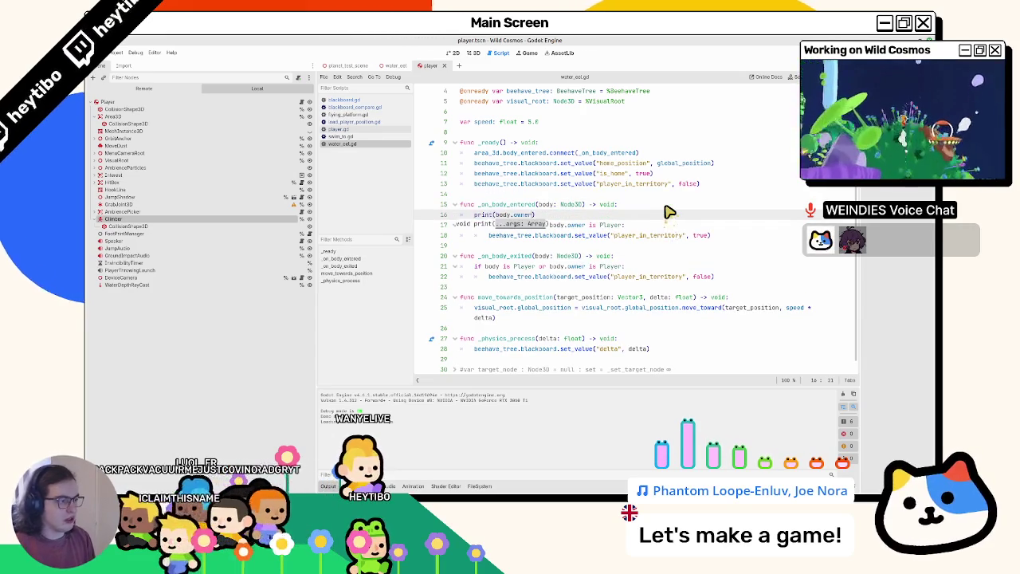
key("F5")
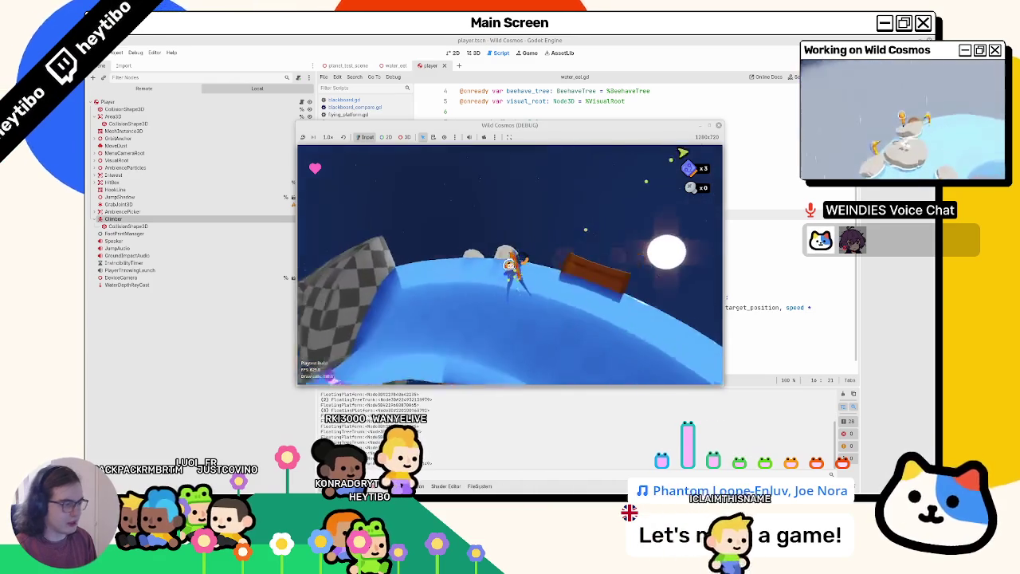
left_click(718, 125)
left_click(473, 54)
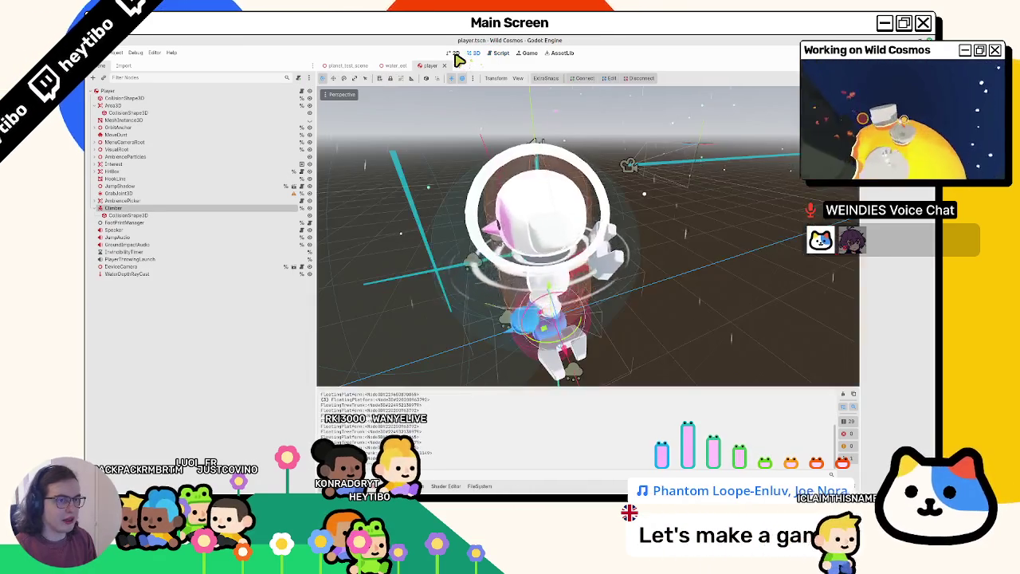
Return to the water eel scene and select its Area3D node
left_click(455, 54)
left_click(474, 53)
left_click(394, 66)
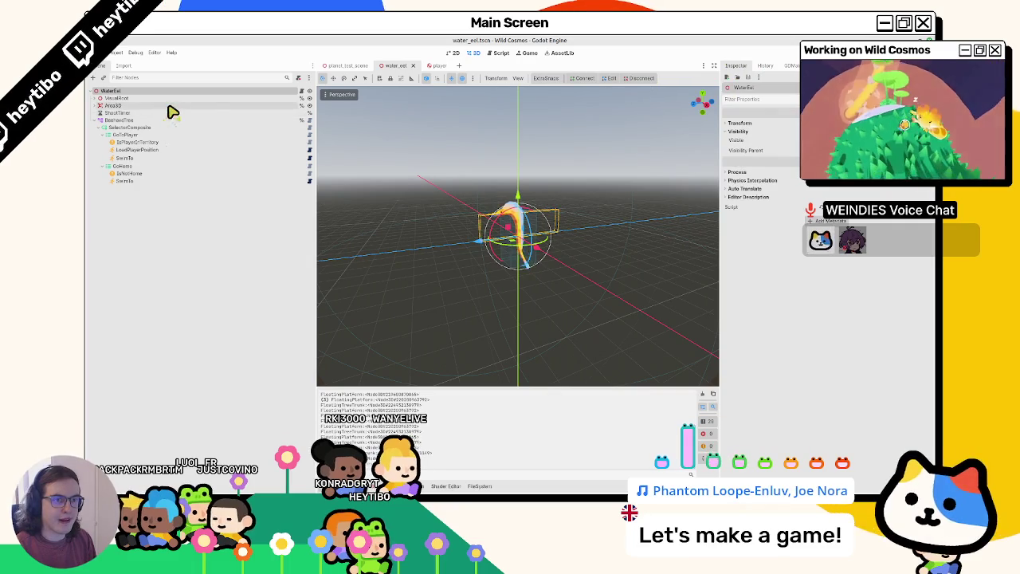
left_click(100, 98)
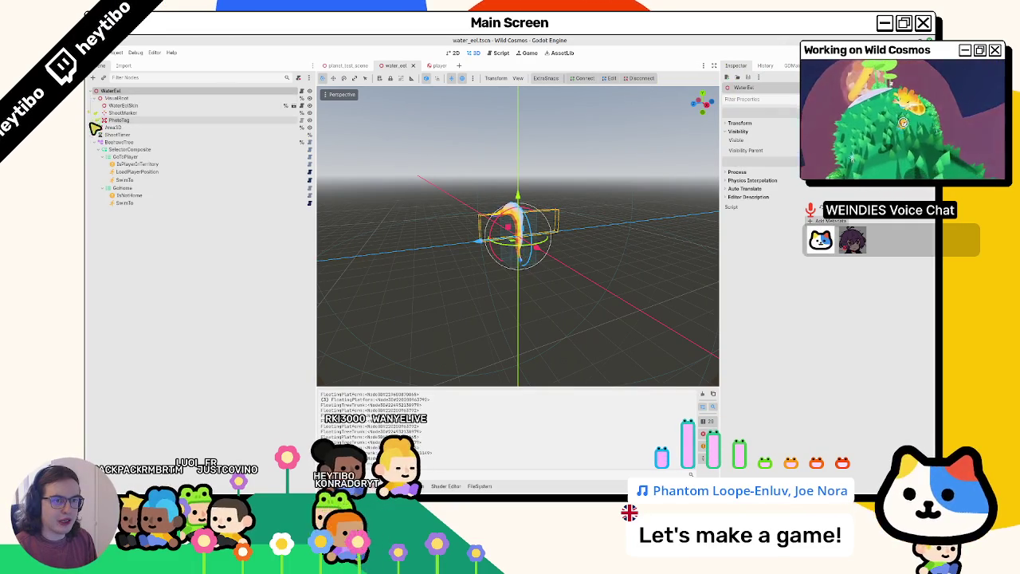
left_click(99, 128)
left_click(119, 128)
left_click(123, 135)
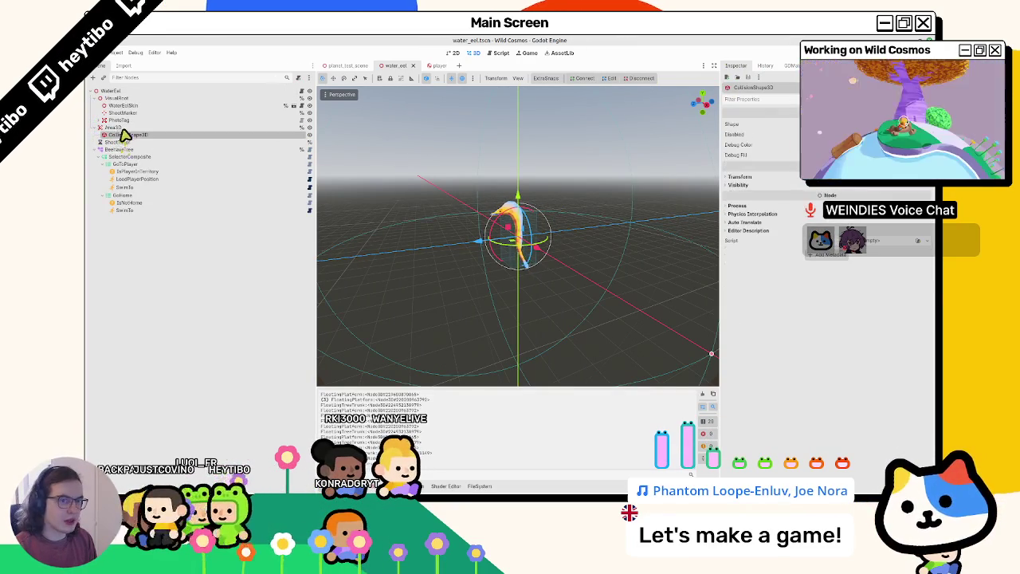
left_click(116, 128)
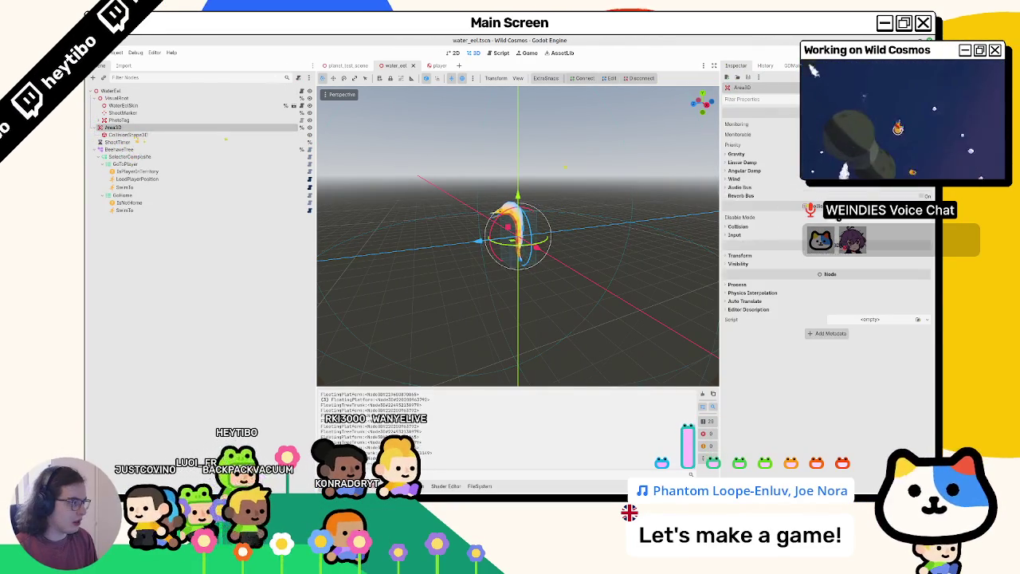
Toggle a collision layer bit on the eel's Area3D and save the water_eel scene
left_click(757, 227)
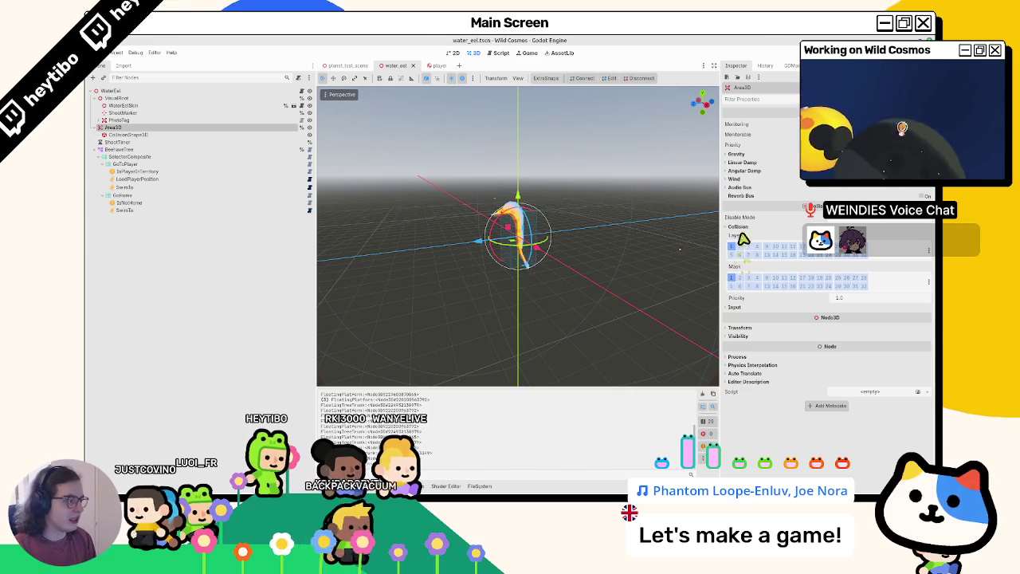
mouse_move(745, 239)
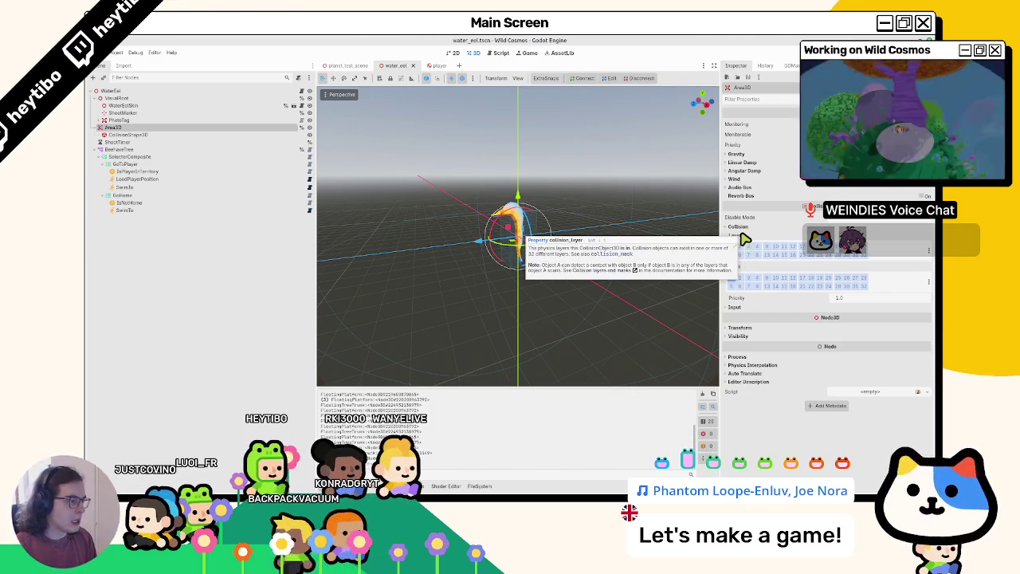
mouse_move(751, 274)
left_click(748, 255)
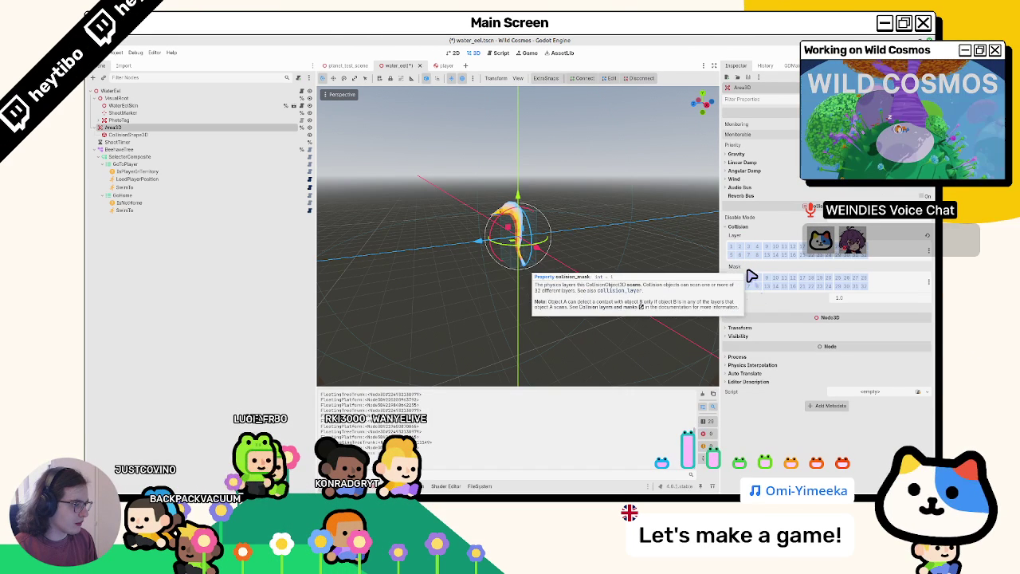
key("ctrl+s")
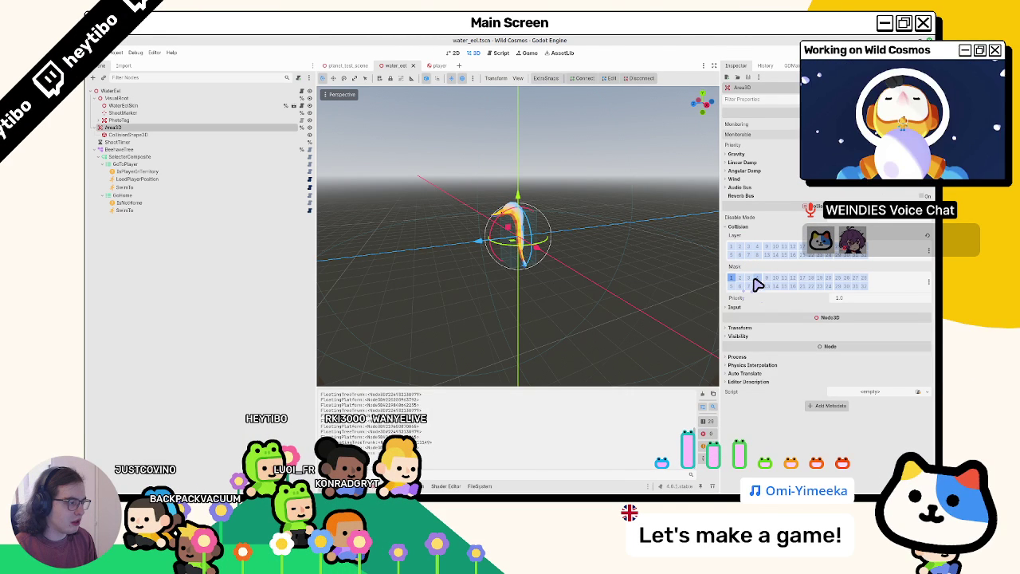
Open swim_state.gd through its preload path in player.gd
left_click_drag(520, 185, 511, 207)
key("ctrl+F3")
left_click(382, 129)
left_click(593, 348, "ctrl")
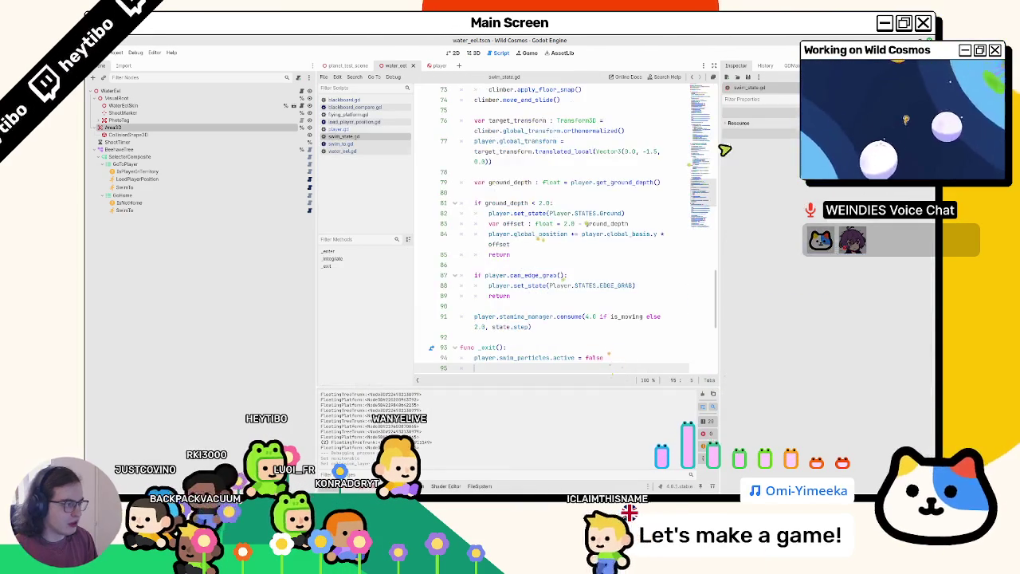
After reviewing swim_state.gd, switch to the Player scene and run the game
scroll(705, 212, "down", 8)
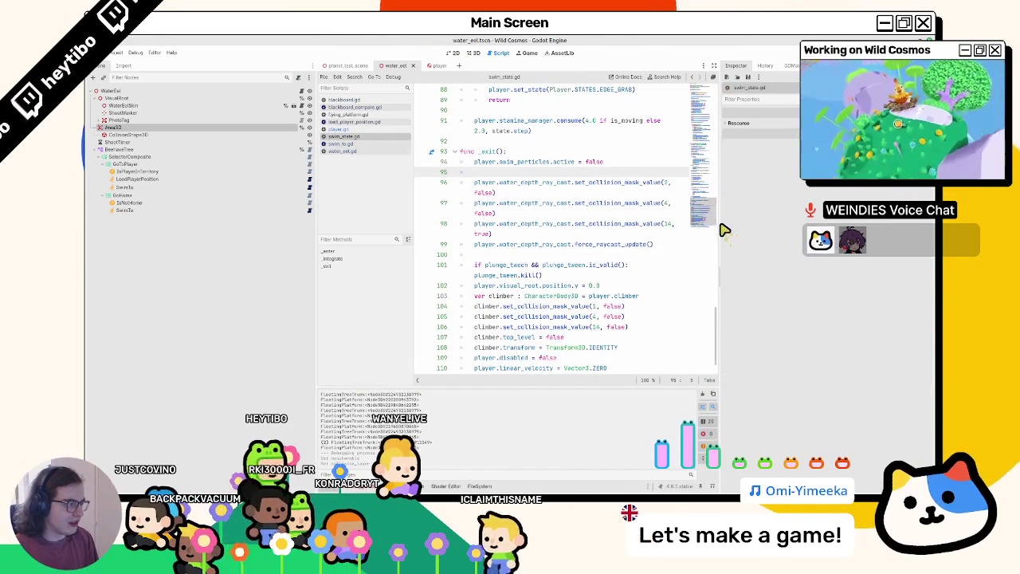
left_click_drag(721, 229, 857, 231)
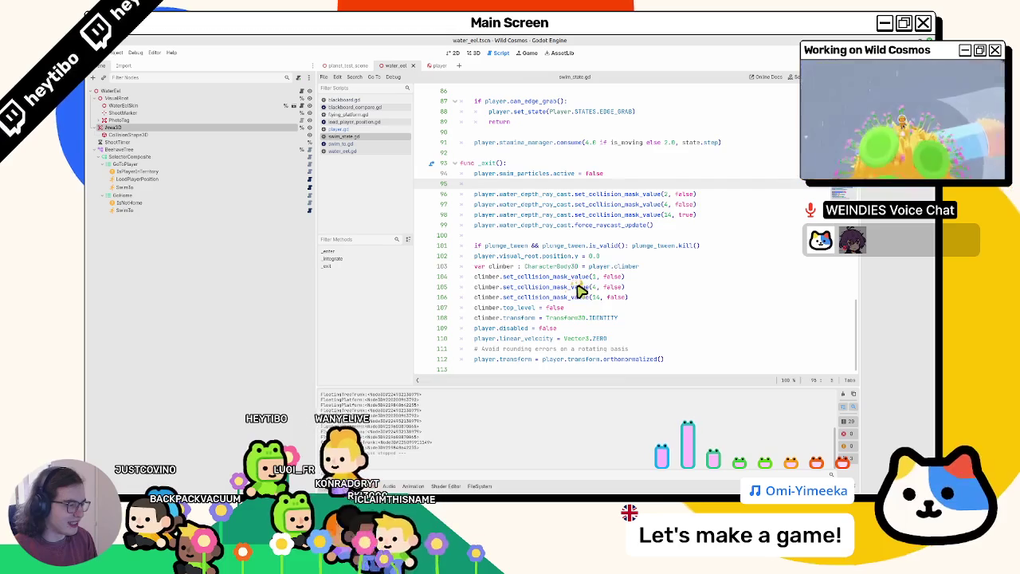
scroll(576, 283, "up", 4)
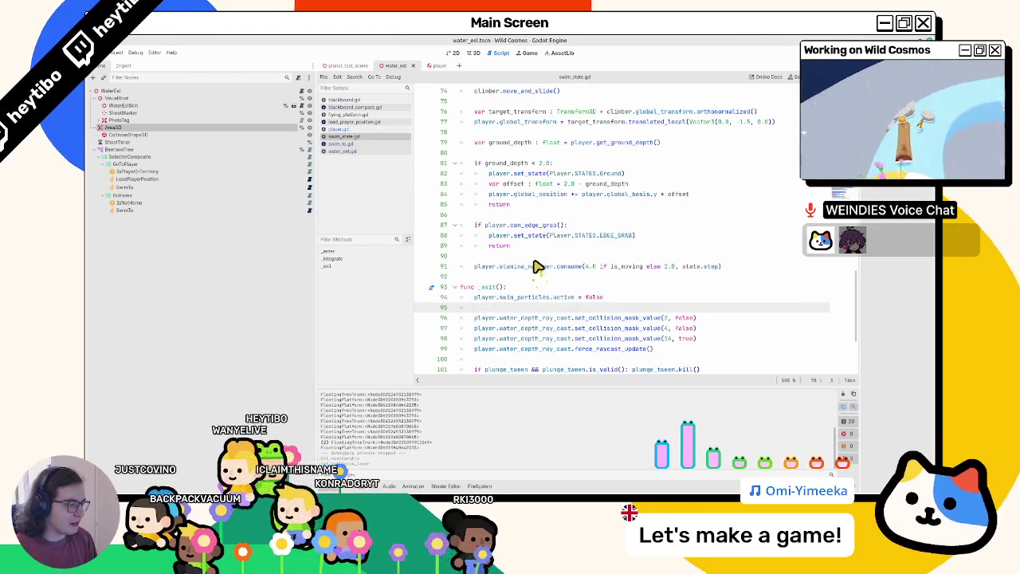
scroll(542, 271, "up", 13)
scroll(552, 287, "up", 7)
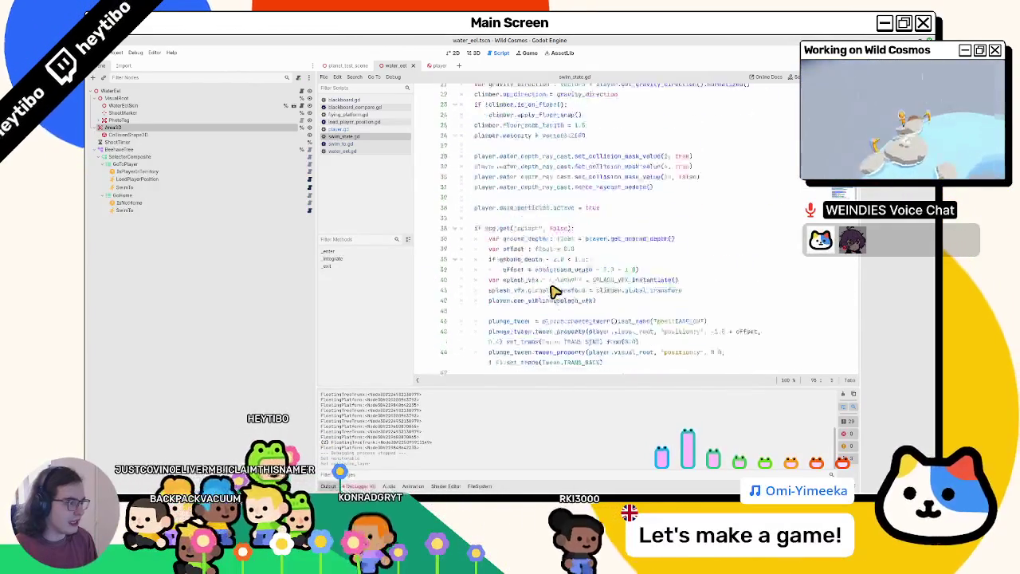
scroll(551, 295, "up", 2)
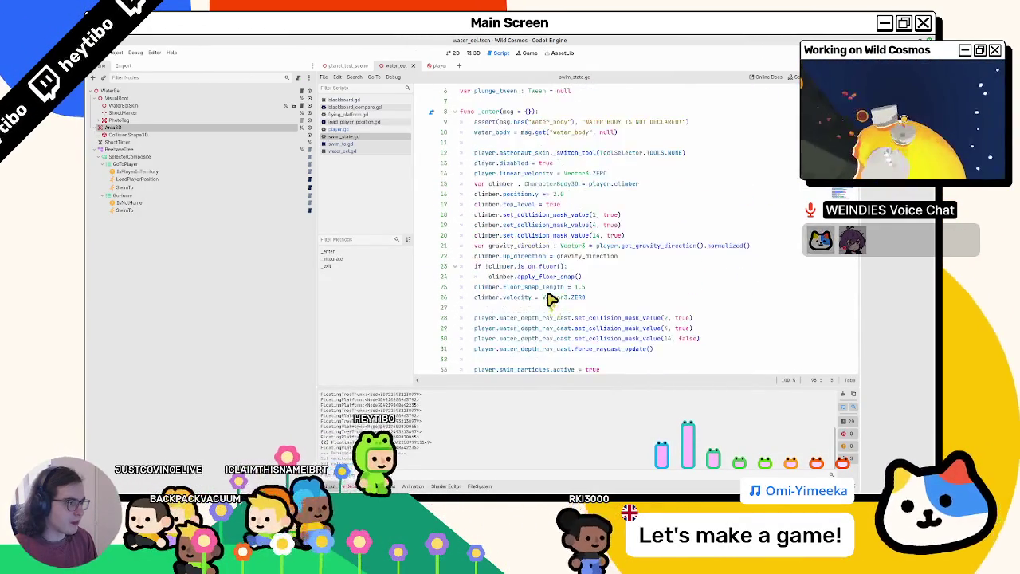
left_click(434, 65)
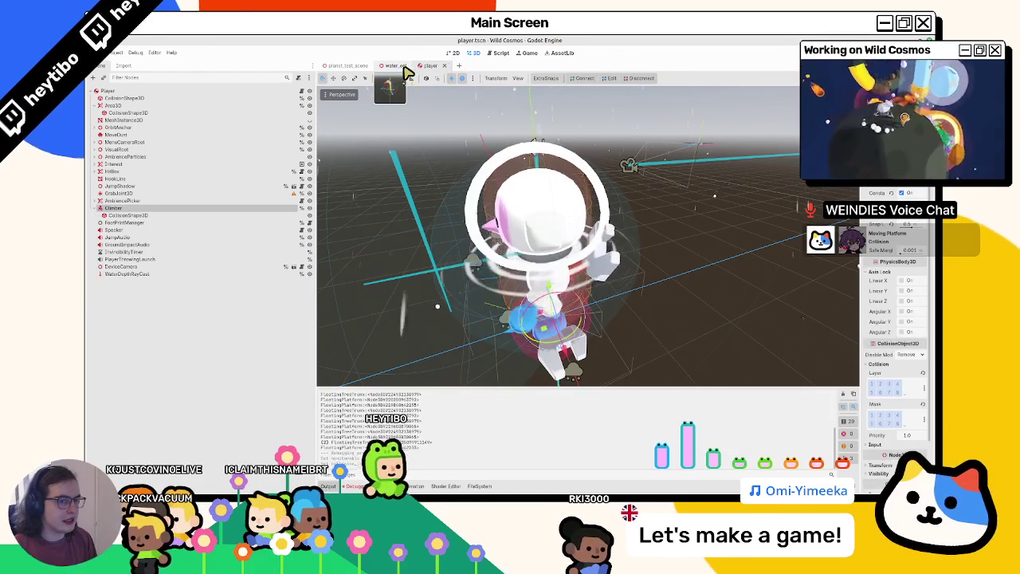
left_click_drag(862, 377, 693, 377)
key("F5")
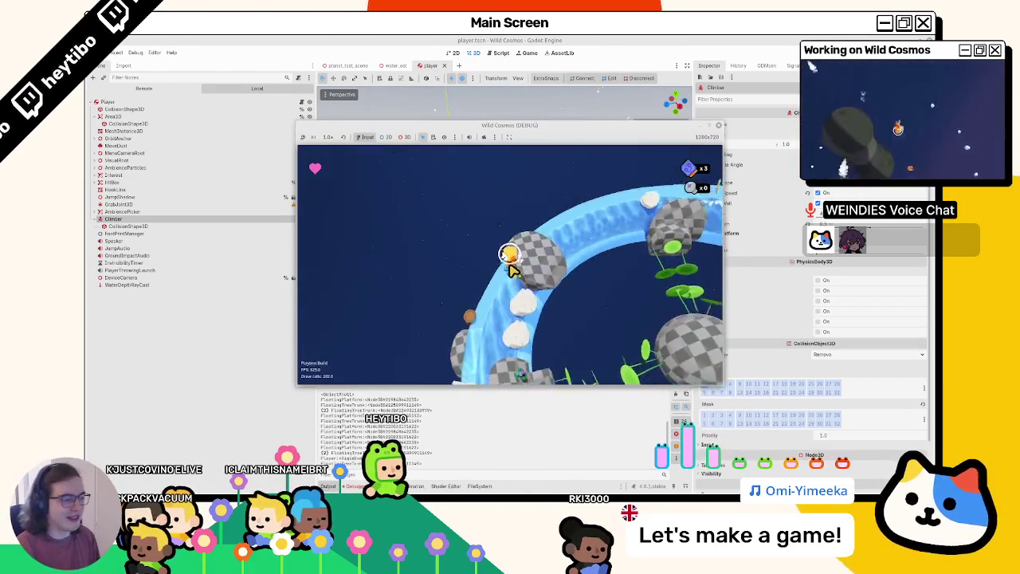
Restart the game maximized, jump off the planet surface, relaunch and pause, then open the Debug menu
key("F8")
key("F5")
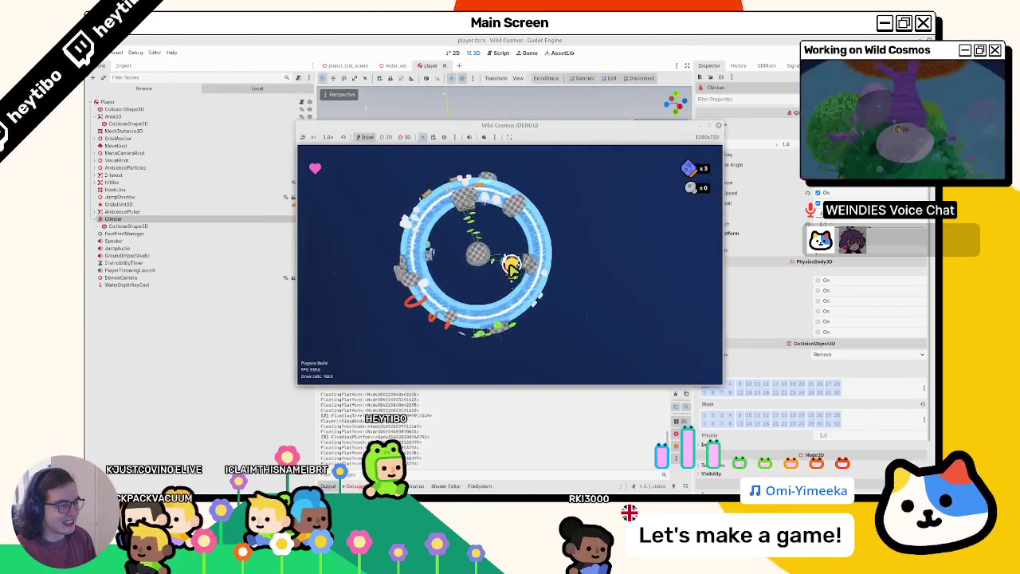
key("super+Up")
key("space")
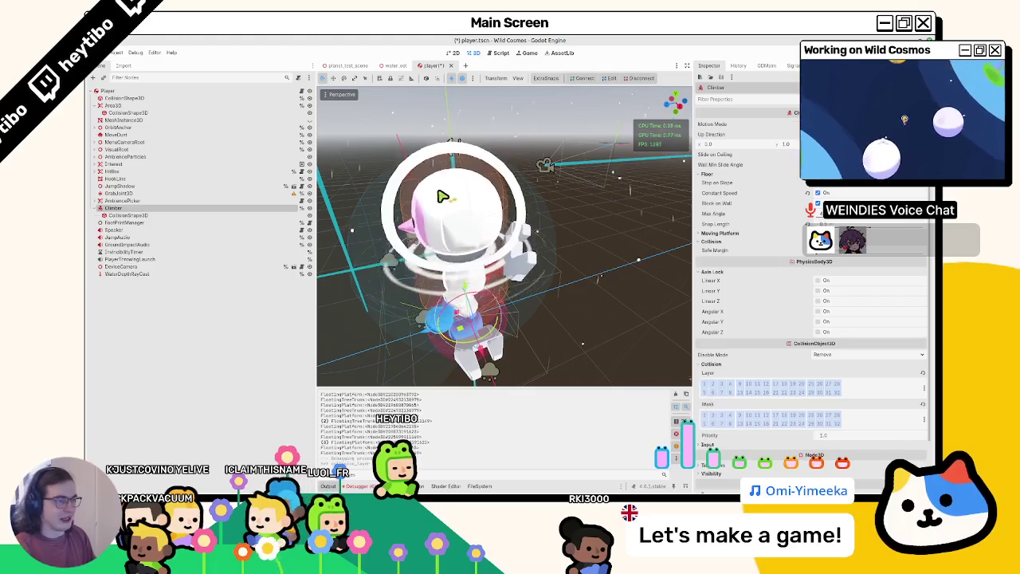
key("F5")
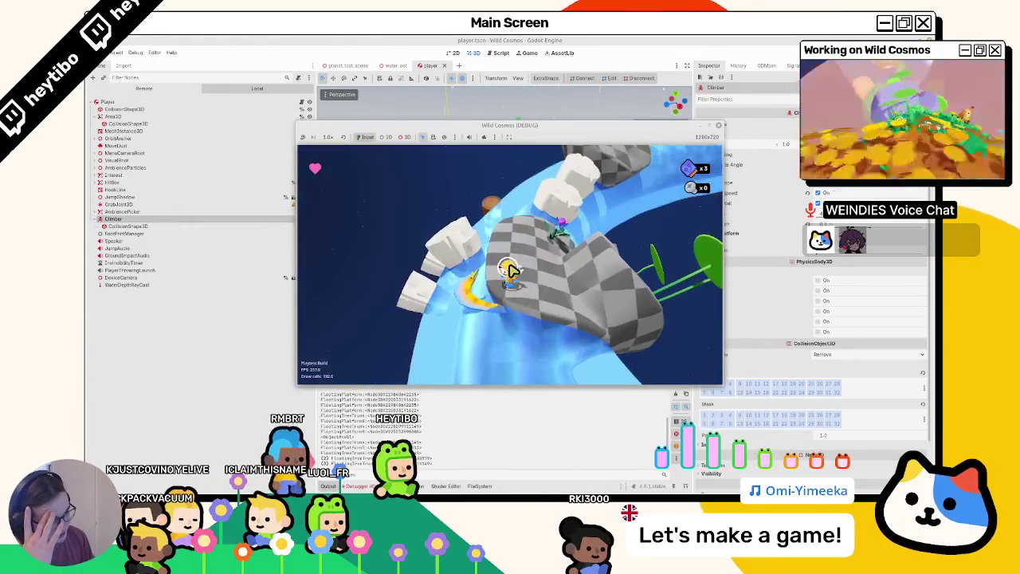
key("Escape")
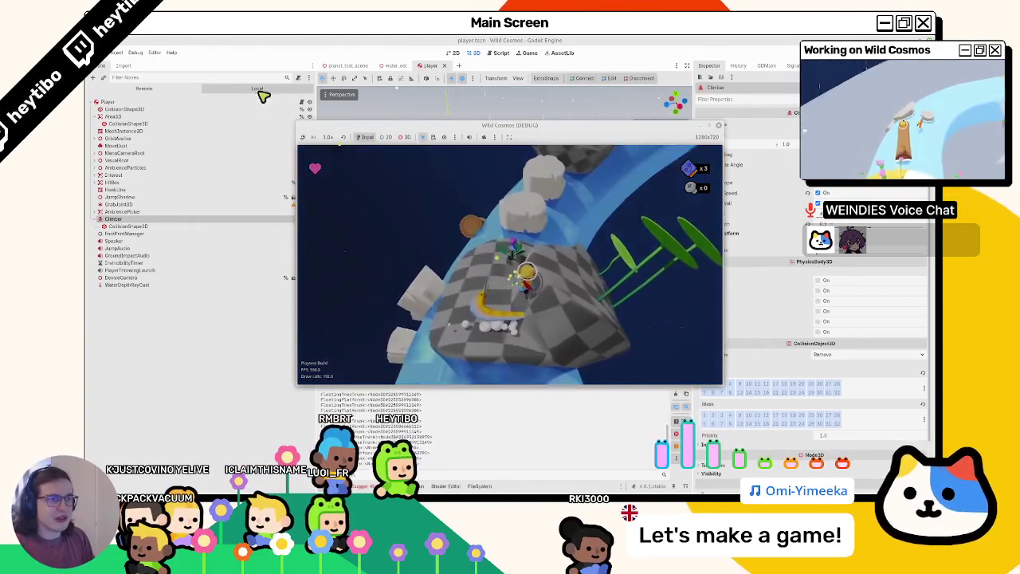
left_click(127, 56)
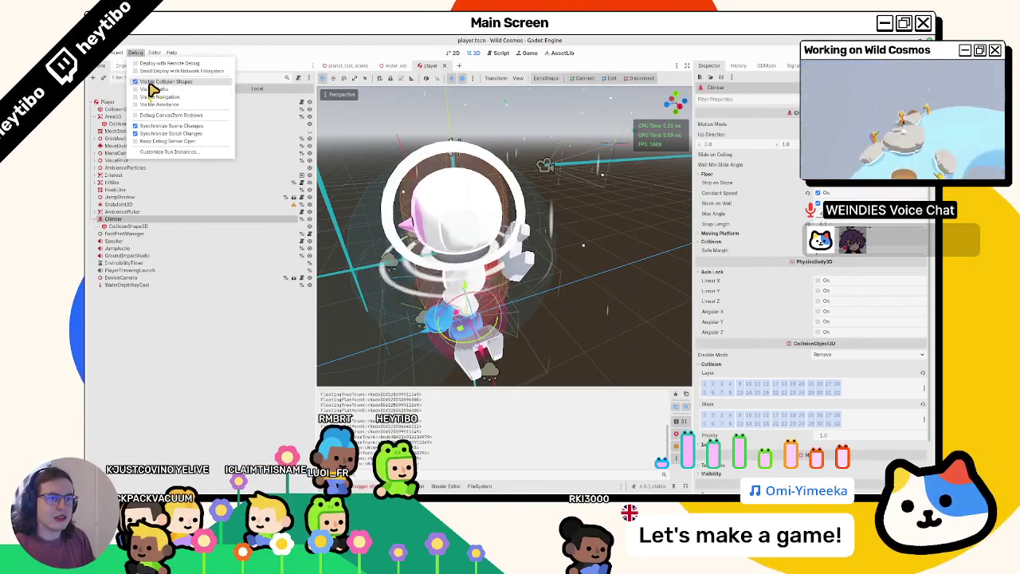
Turn on Visible Collision Shapes and bring up water_eel.gd in the script editor
left_click(157, 90)
key("ctrl+F3")
left_click(406, 69)
left_click_drag(693, 215, 859, 215)
double_click(509, 298)
left_click(534, 319)
Run the game to watch the eel's detection area, stop it, and undo the last edit
key("F5")
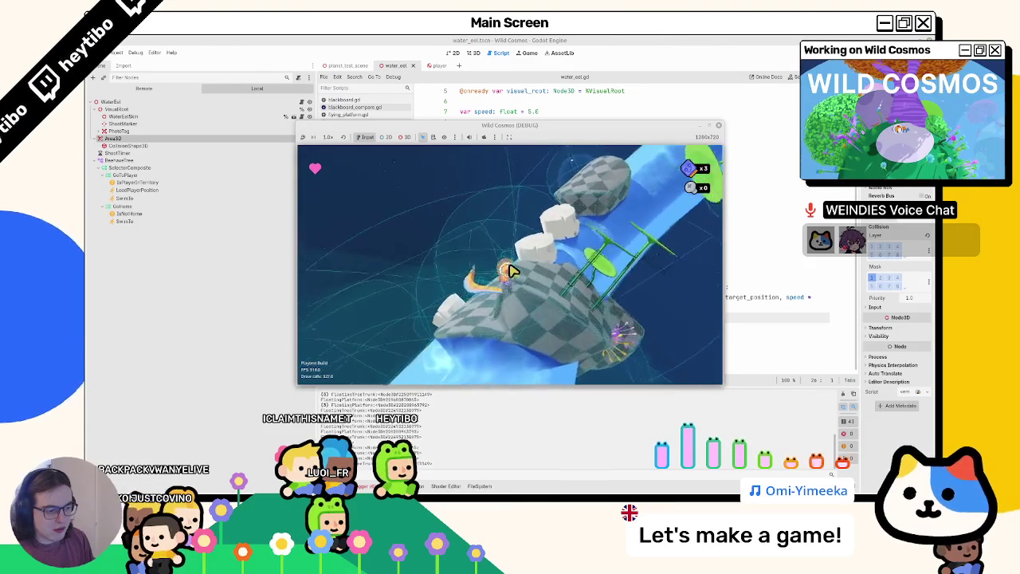
key("F8")
key("ctrl+z")
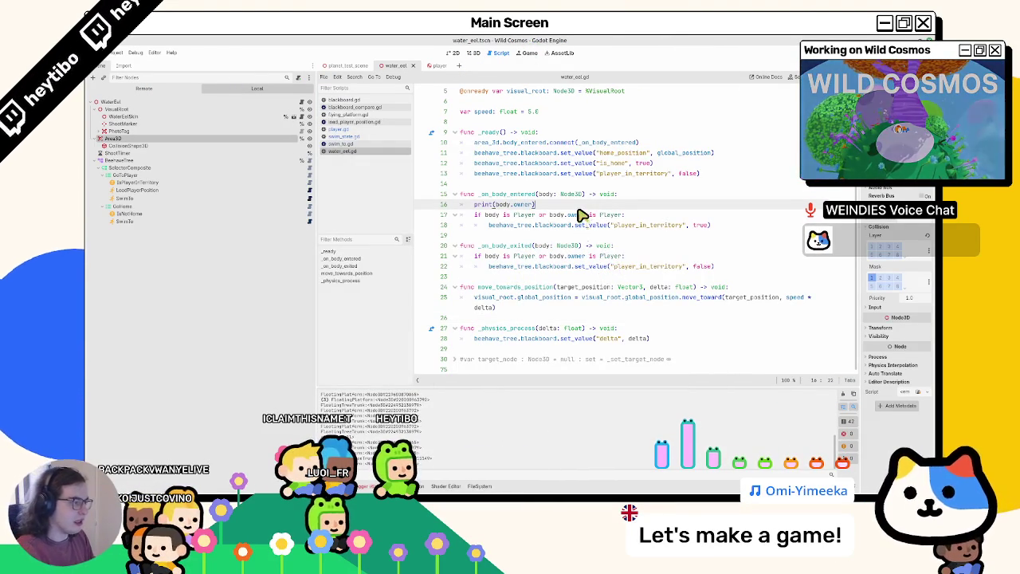
Delete the print(body.owner) line and remove 'or body.owner is Player' from lines 16 and 20
double_click(631, 226)
triple_click(593, 206)
key("BackSpace")
left_click(592, 254)
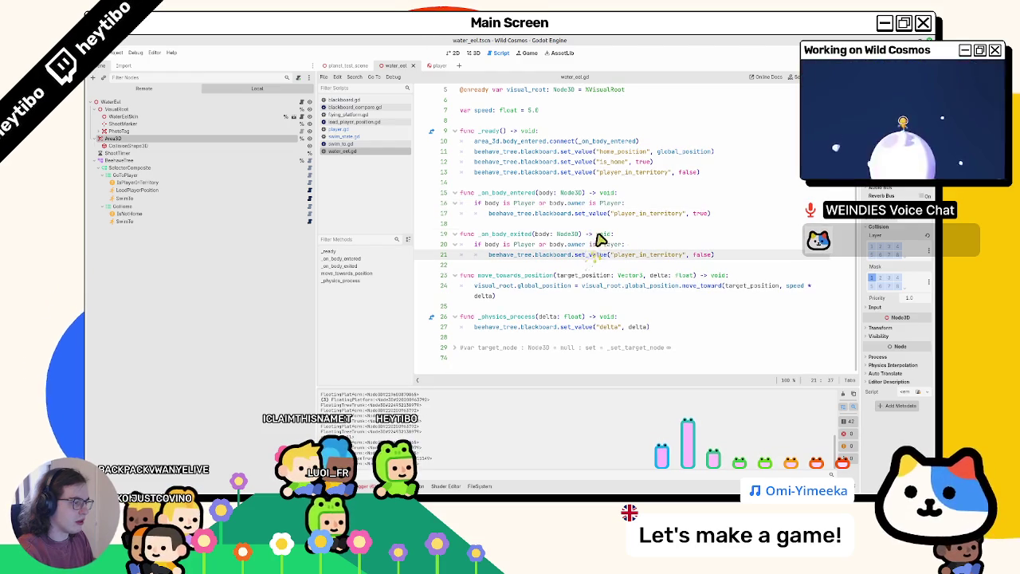
left_click_drag(620, 244, 542, 244)
key("BackSpace")
left_click_drag(624, 203, 537, 204)
key("BackSpace")
left_click(739, 258)
key("Return")
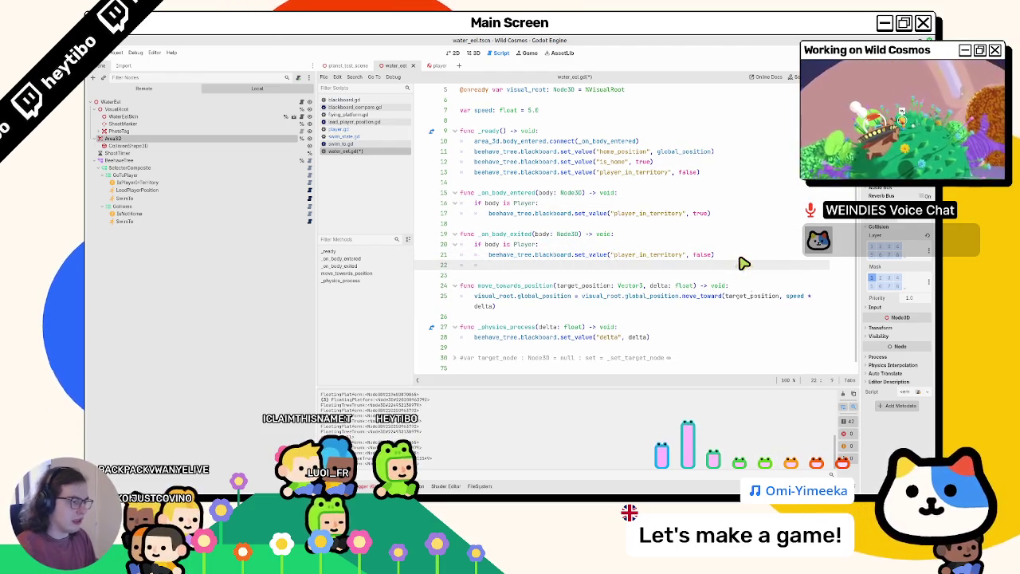
Duplicate the area_3d.body_entered connect line in the _ready function
type("print")
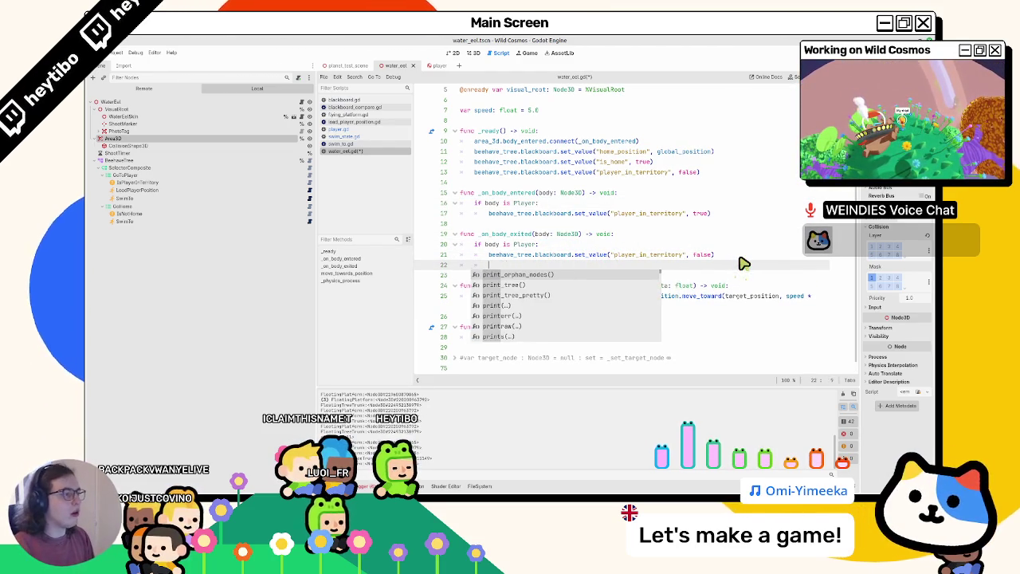
key("BackSpace")
key("BackSpace")
key("BackSpace")
key("BackSpace")
key("BackSpace")
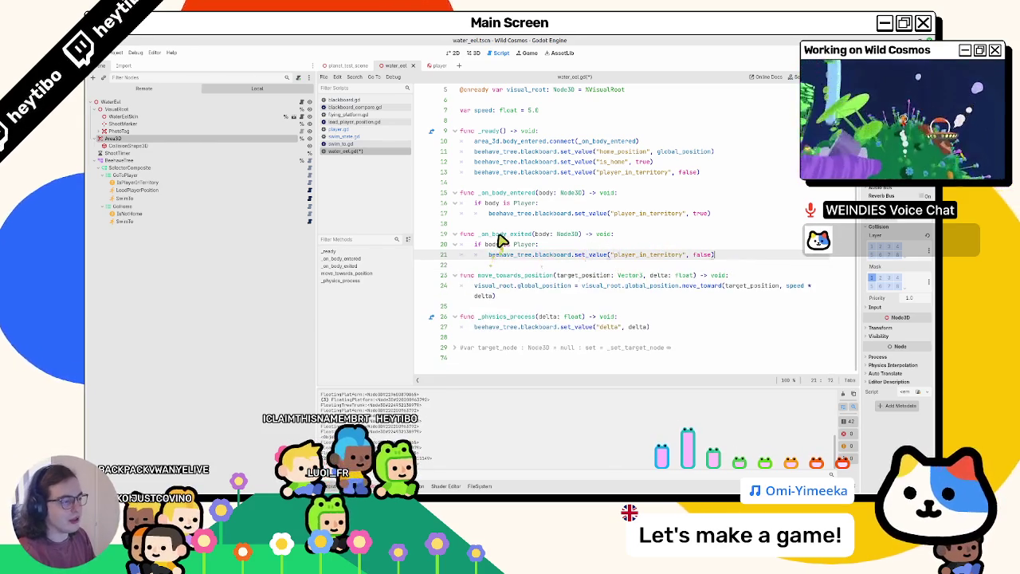
double_click(505, 239)
key("ctrl+c")
scroll(505, 239, "up", 2)
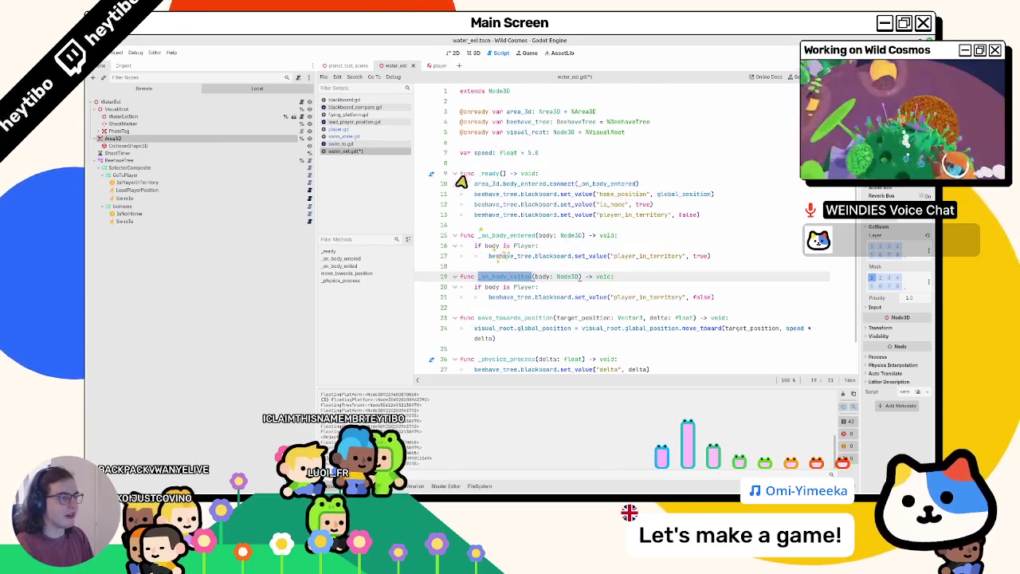
mouse_move(530, 204)
left_click(526, 183)
key("ctrl+shift+d")
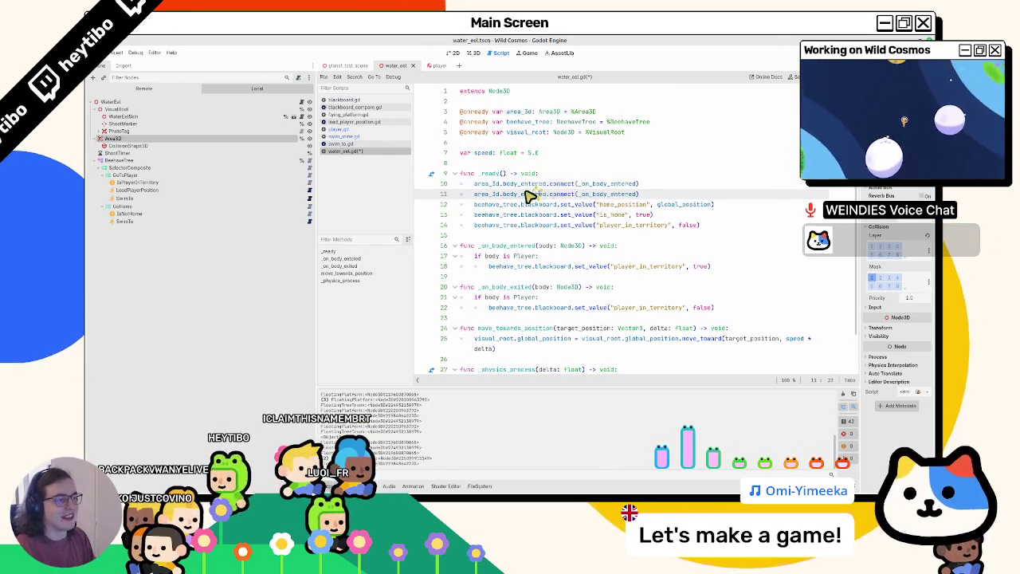
Change the copy to connect body_exited to _on_body_exited, then run the game
double_click(522, 194)
key("BackSpace")
type("body_exited")
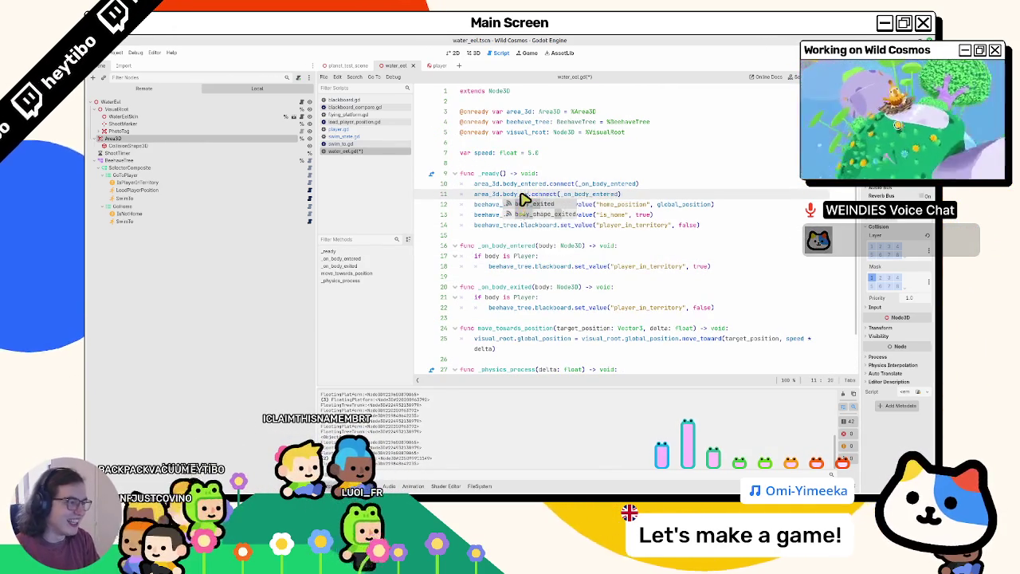
double_click(510, 287)
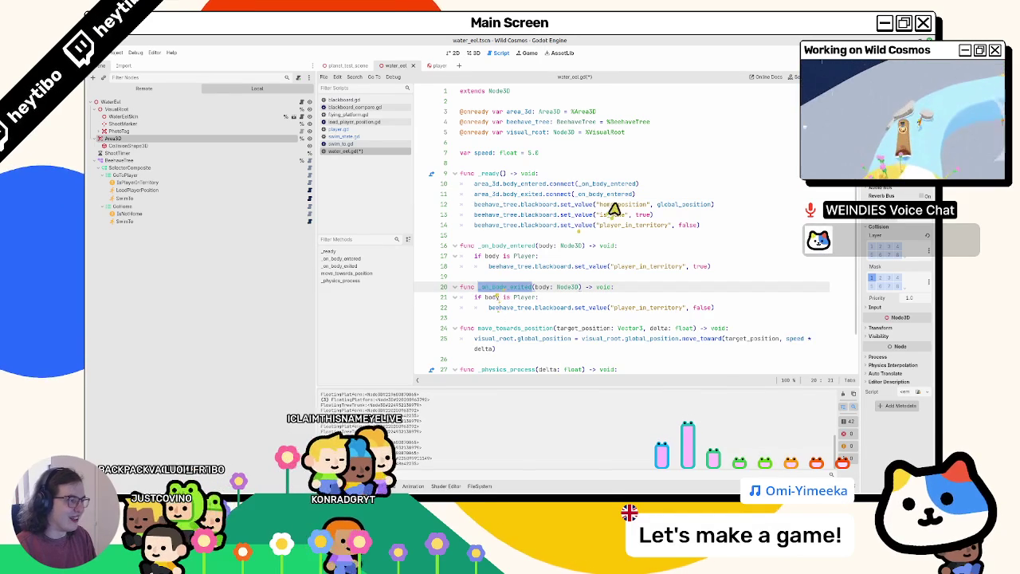
double_click(594, 194)
key("ctrl+v")
key("F5")
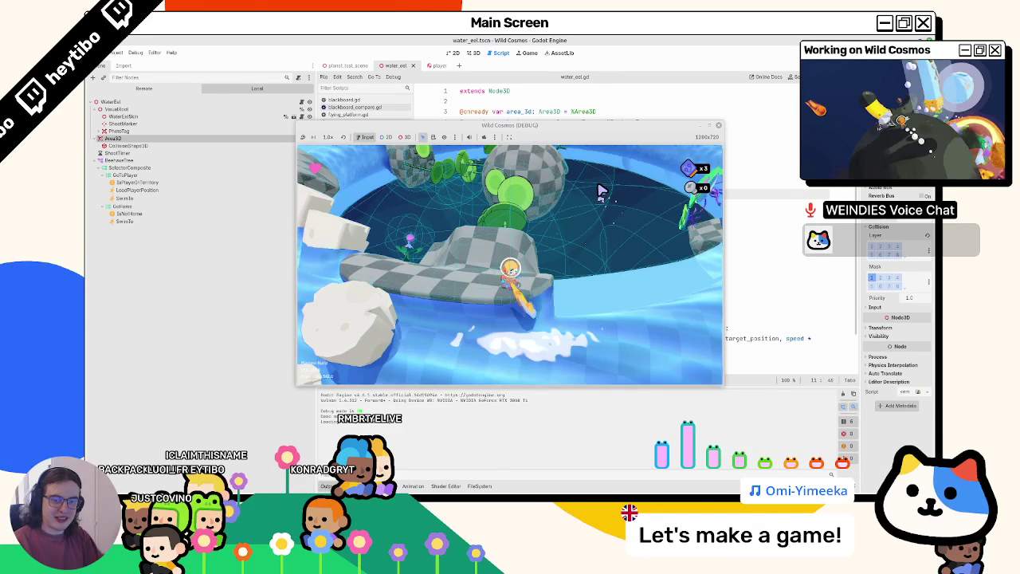
Move the character toward the water ring in the running game, then stop it
left_click(511, 271)
key("w")
key("w")
key("w")
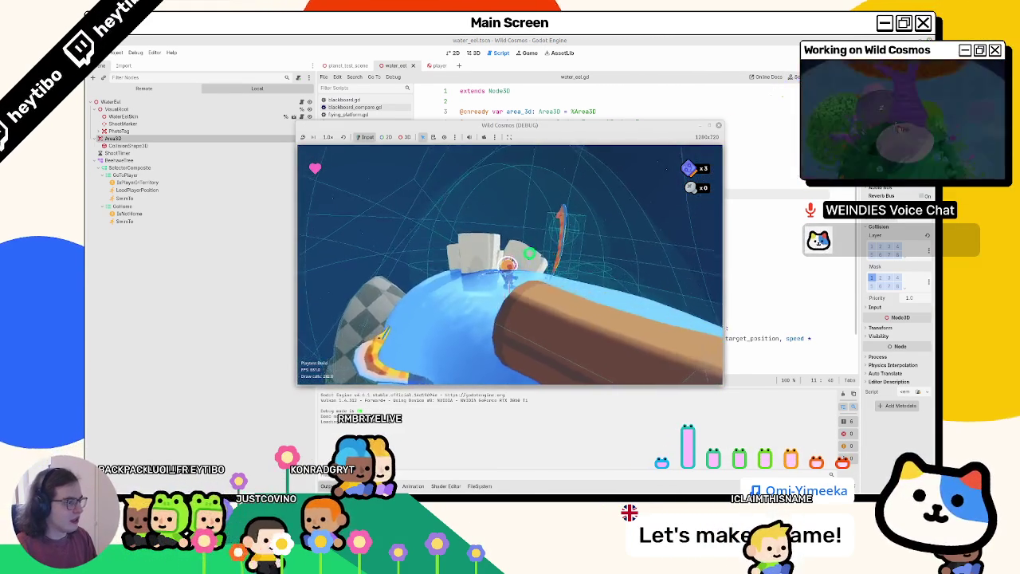
key("F8")
Select the IsNotHome condition node and run another eel test before stopping the game
left_click(185, 203)
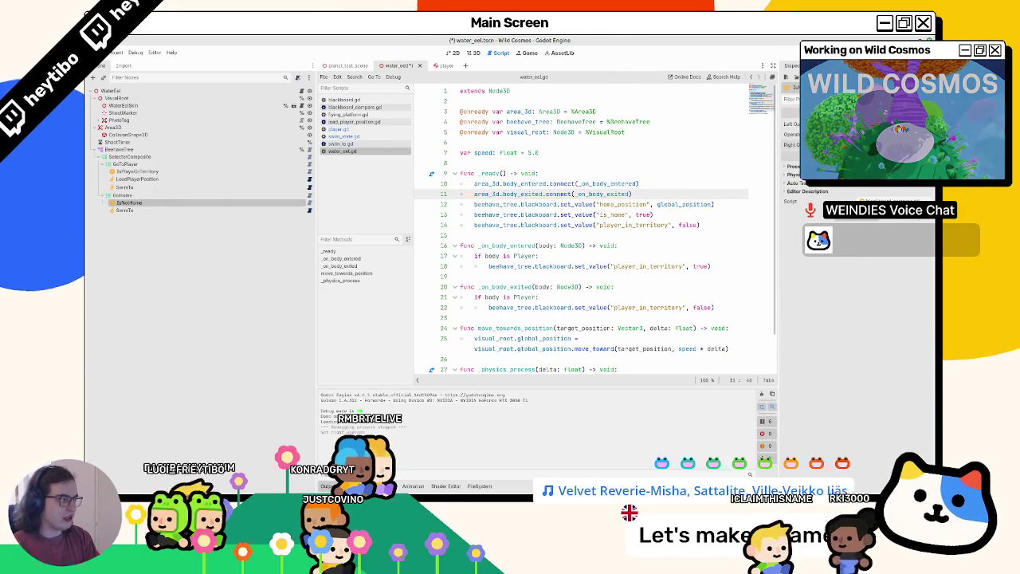
key("F6")
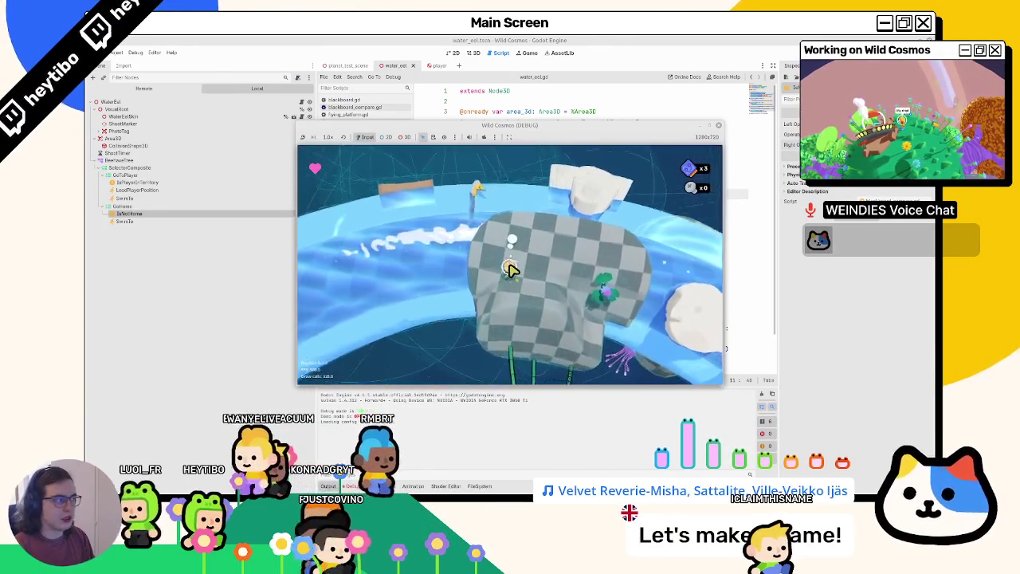
key("F8")
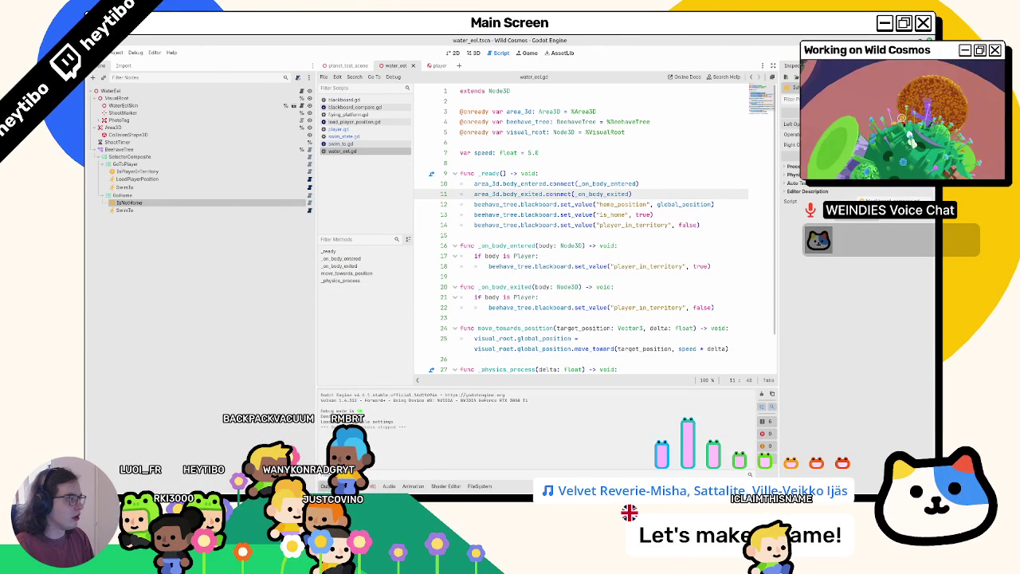
Save the scene and change line 13 to set_value("is_not_home", false)
left_click(144, 199)
key("ctrl+s")
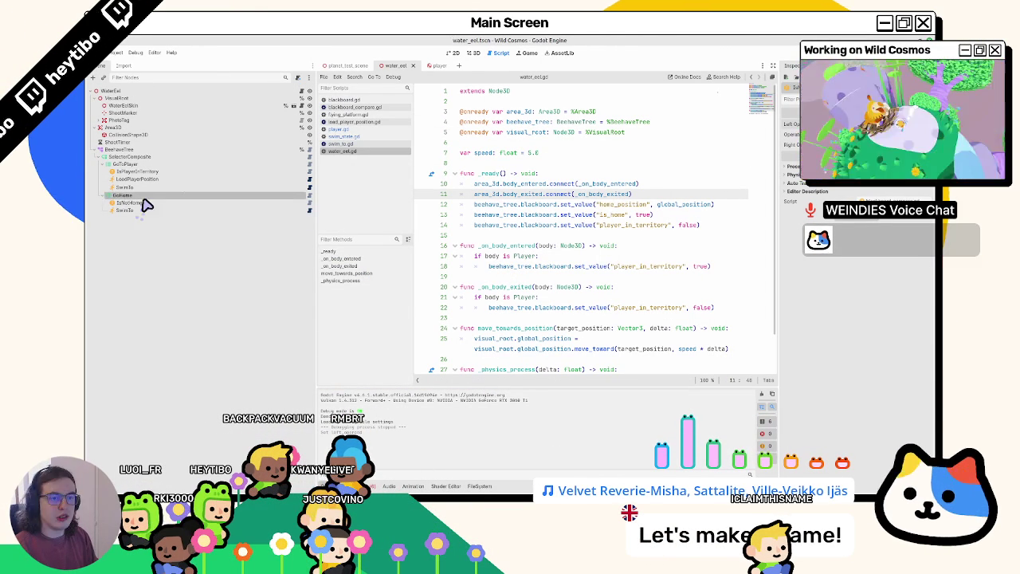
left_click(309, 202)
scroll(593, 236, "down", 2)
double_click(618, 267)
left_click(609, 173)
type("not_")
double_click(658, 173)
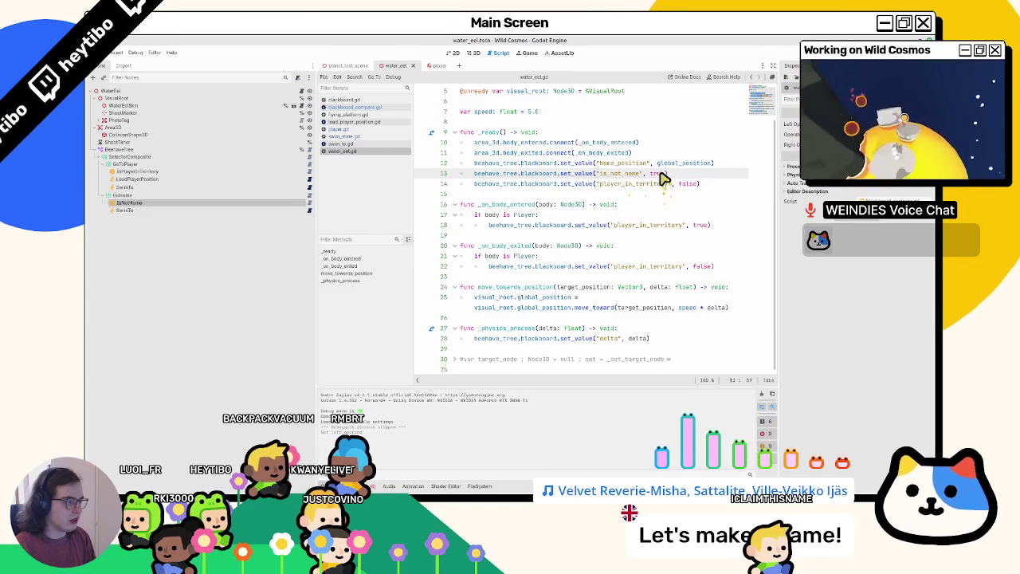
type("false")
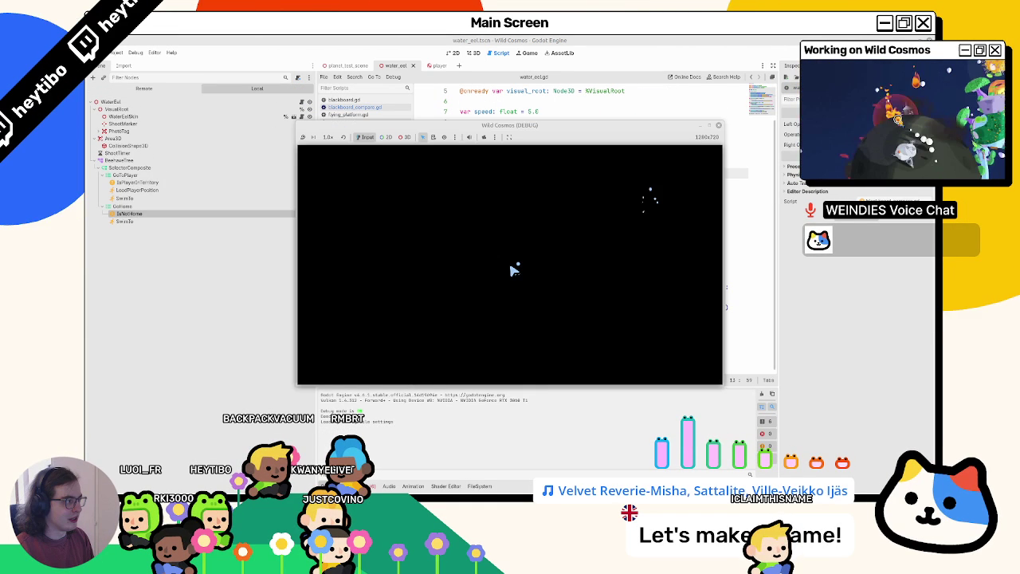
Stop the running game and start adding a child node to the GoToPlayer sequence
key("F8")
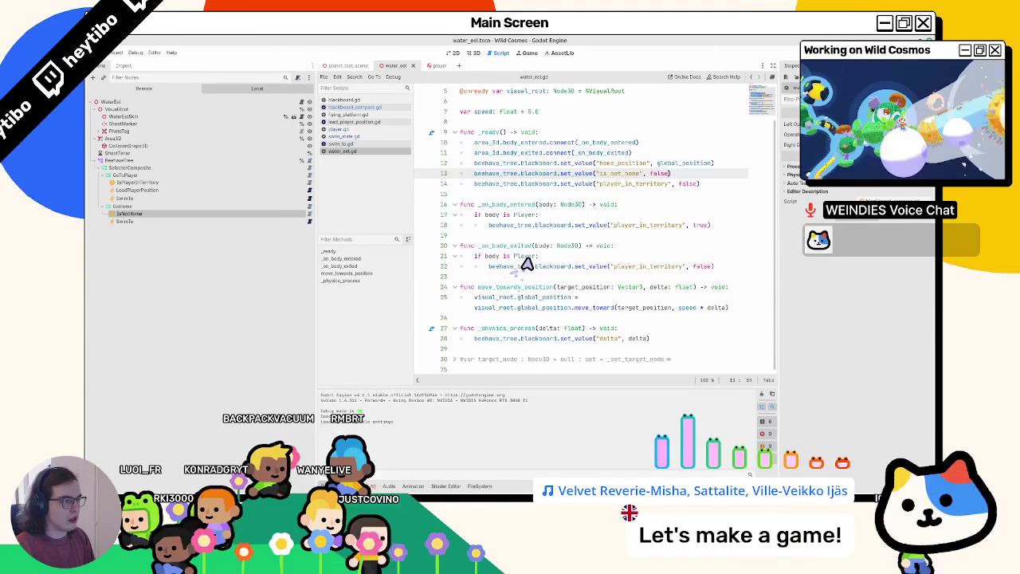
left_click(124, 188)
left_click(133, 165)
key("ctrl+a")
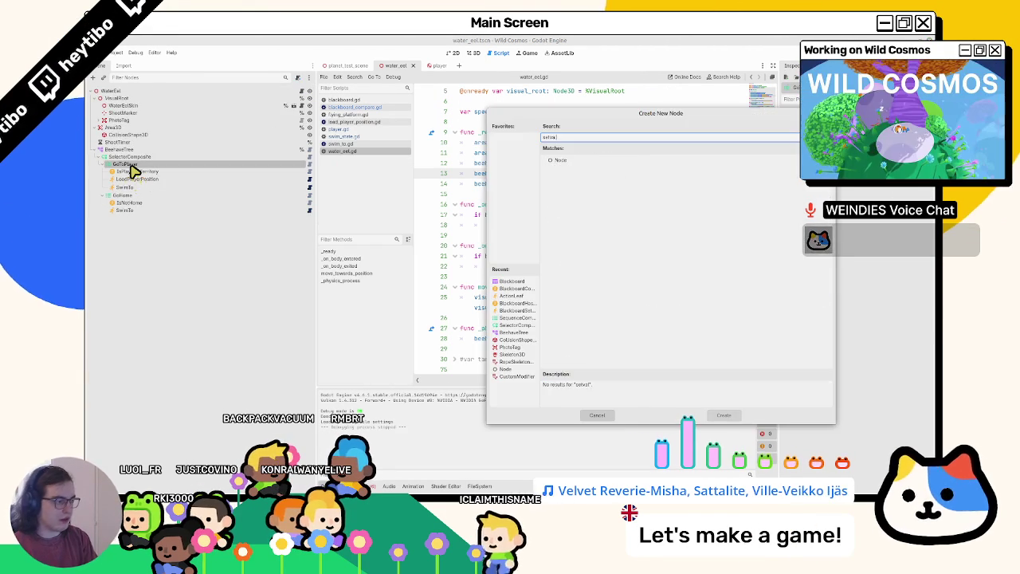
Search 'black' and create a BlackboardSetAction node under GoToPlayer, after SwimTo
key("BackSpace")
type("black")
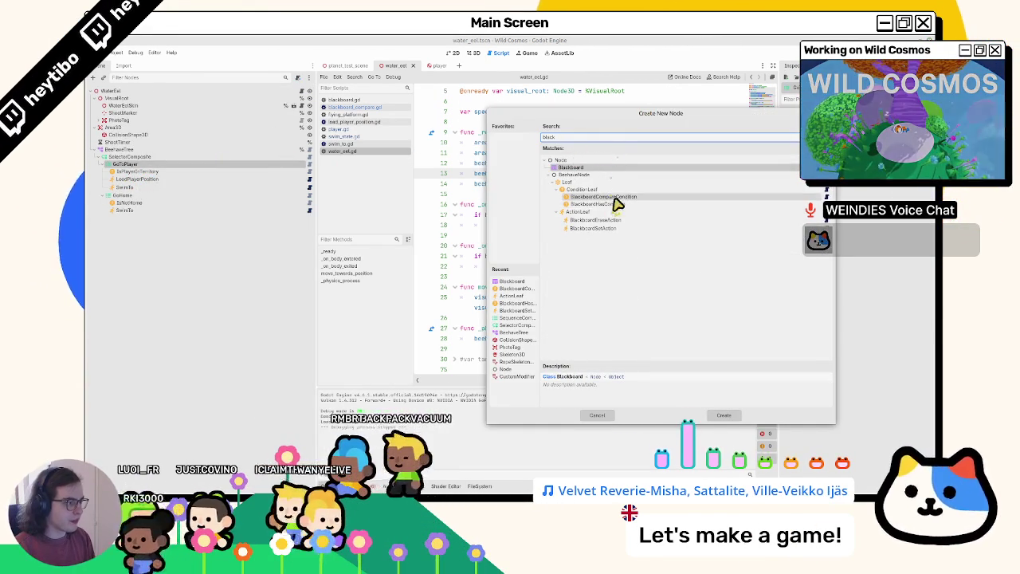
left_click(614, 230)
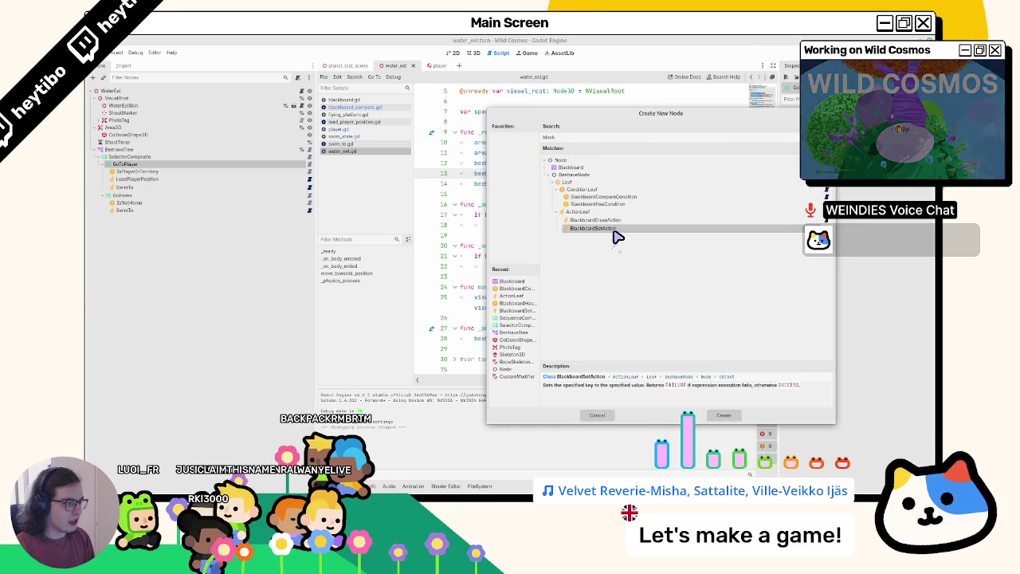
double_click(614, 231)
double_click(619, 172)
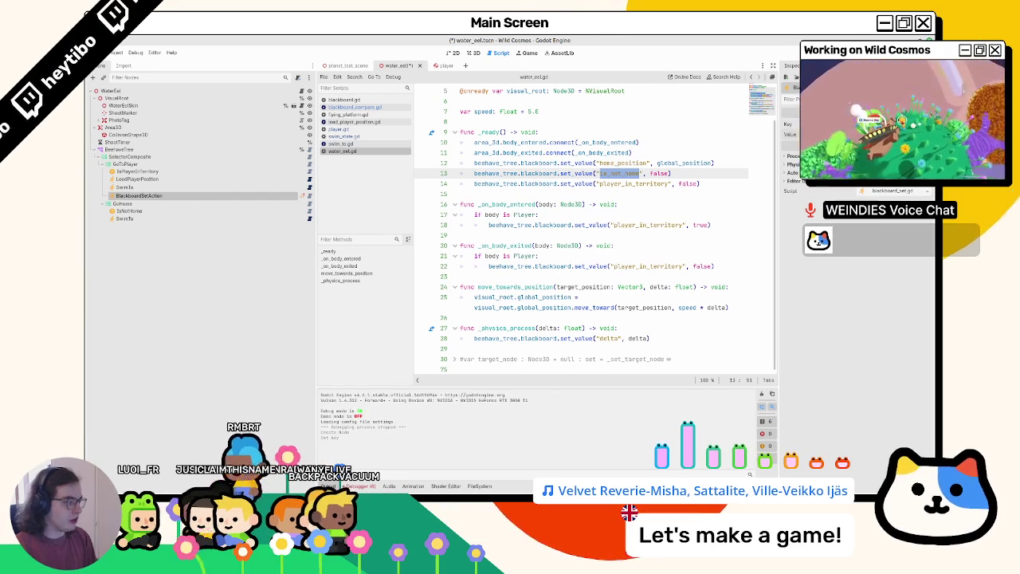
Rename the new node SetIsNotHome, then duplicate it, move the copy, and delete it
double_click(207, 195)
type("SetIsNotHome")
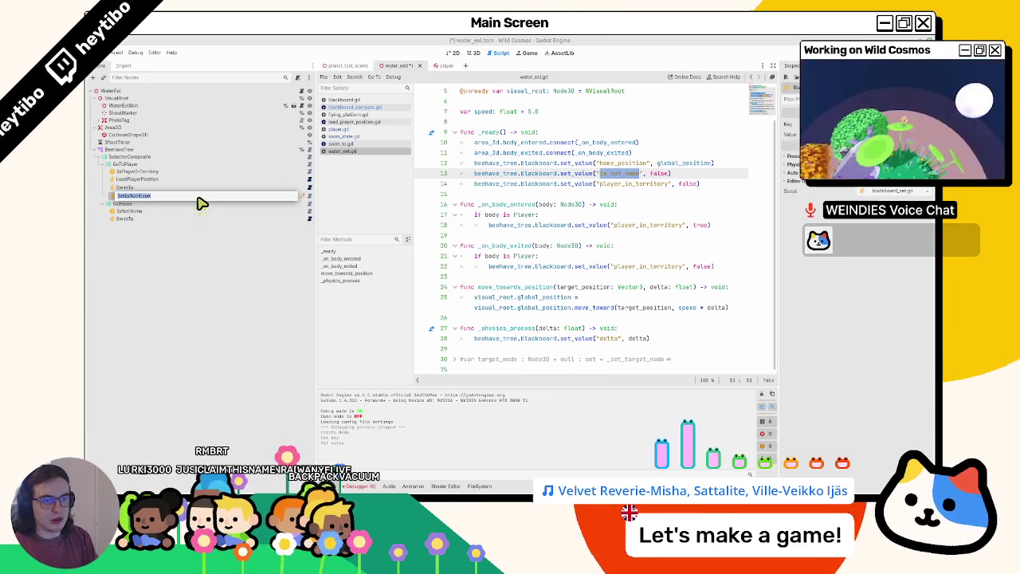
key("Return")
key("ctrl+d")
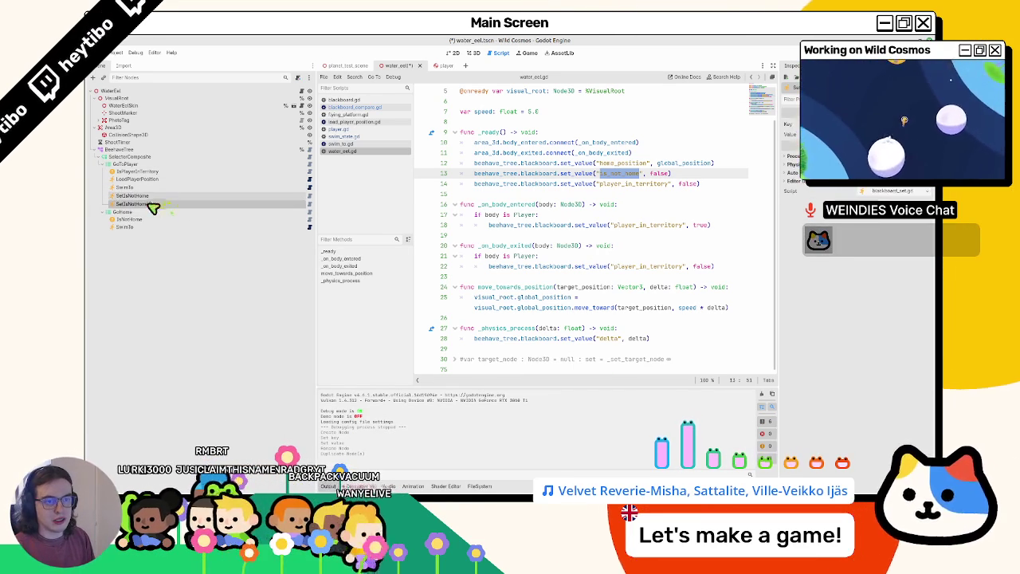
mouse_move(141, 205)
left_mouse_down()
mouse_move(159, 214)
mouse_move(137, 231)
left_mouse_up()
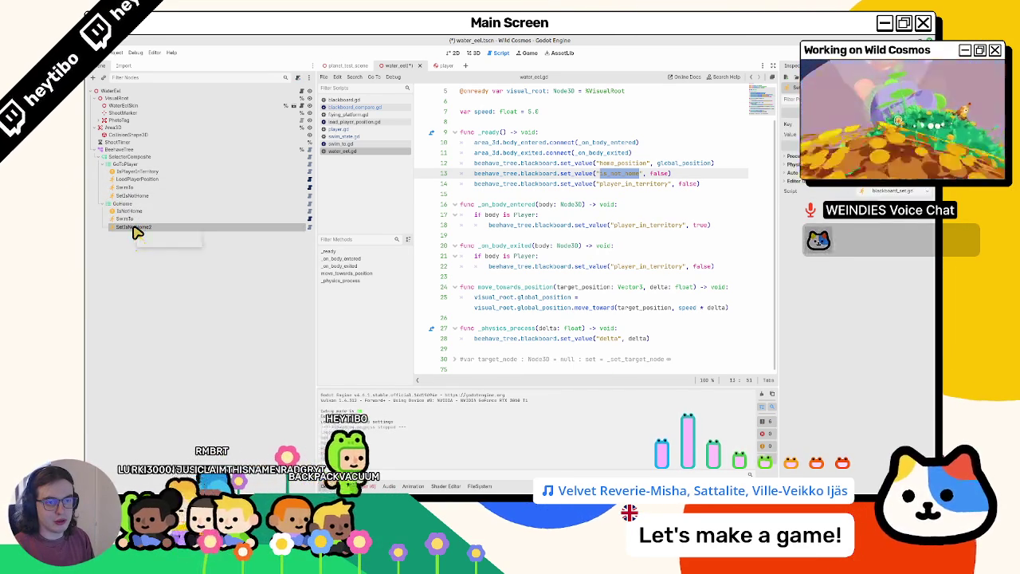
key("Delete")
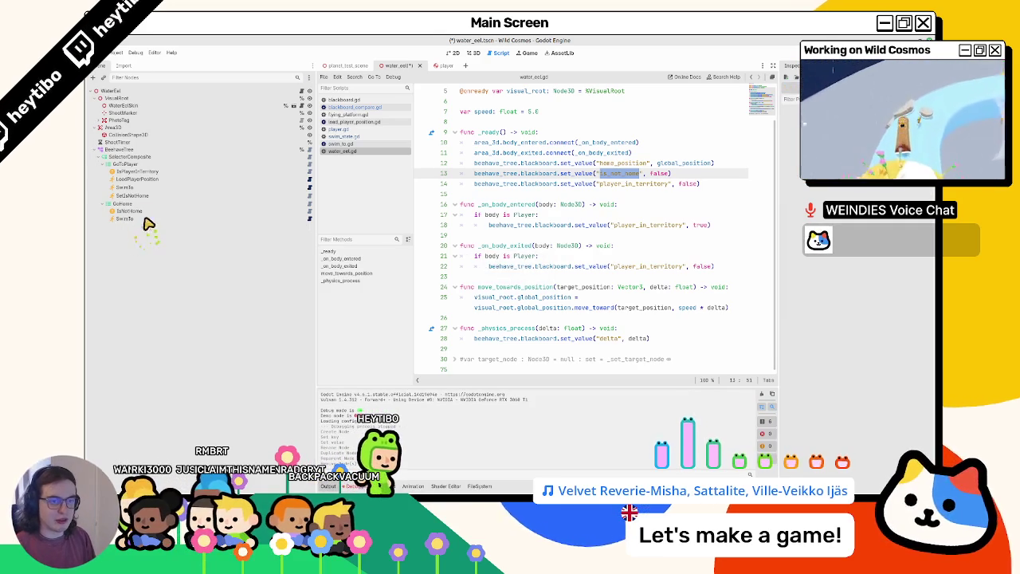
Compare SetIsNotHome's key/value settings with IsNotHome, then open SwimTo's script swim_to.gd
left_click(135, 196)
left_click(132, 220)
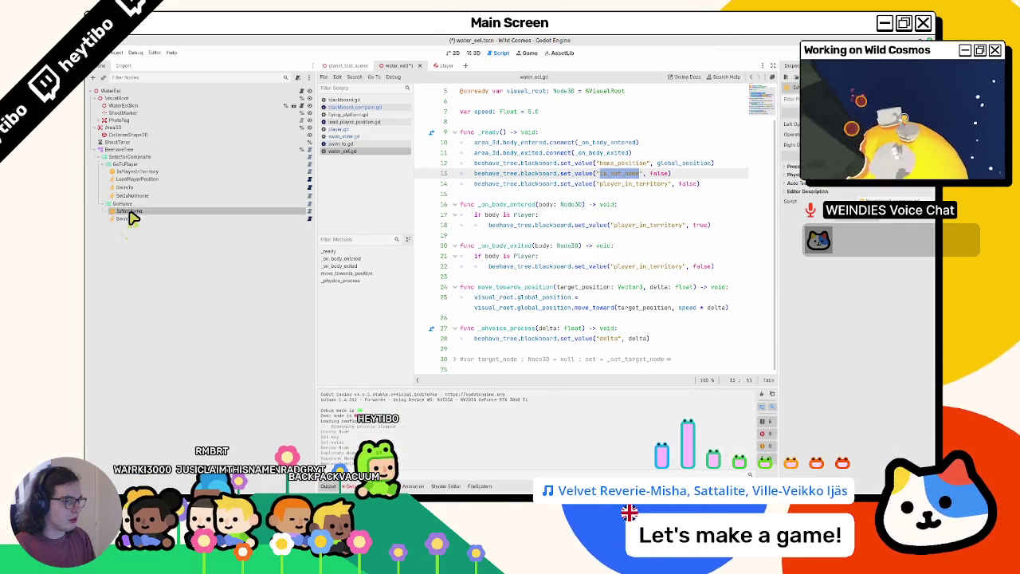
left_click(133, 199)
left_click(134, 209)
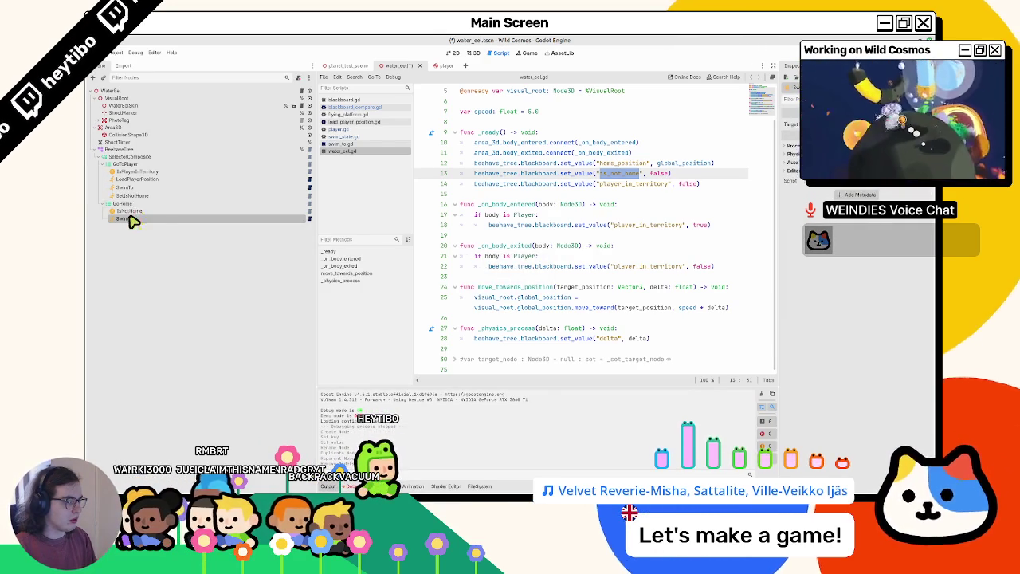
left_click(137, 196)
left_click(134, 210)
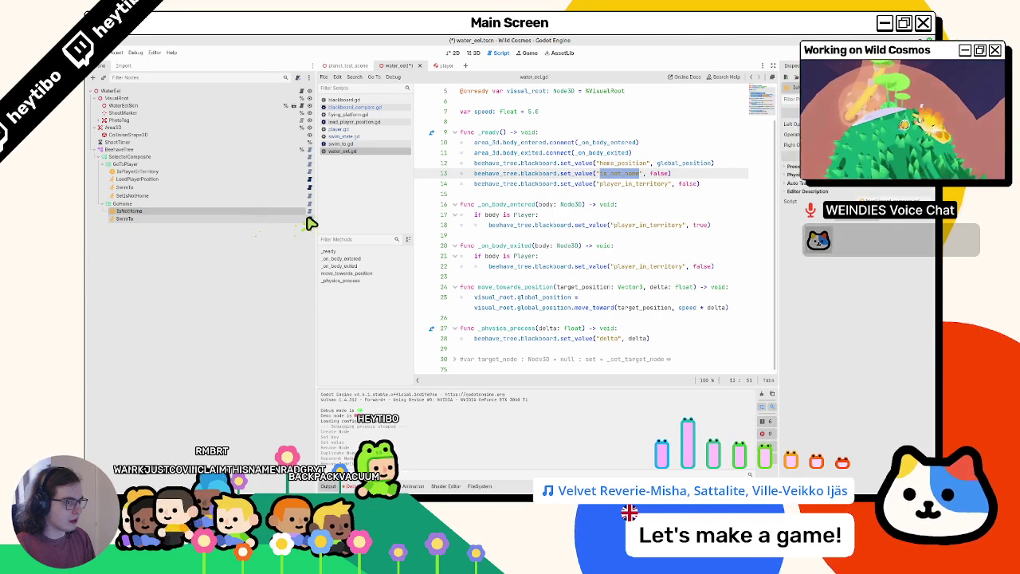
left_click(283, 219)
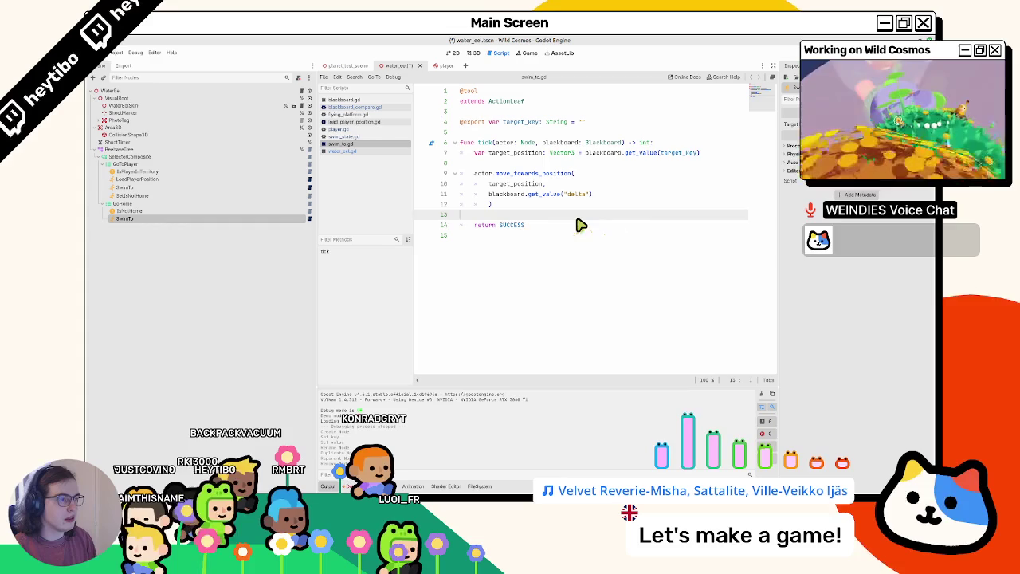
Save the eel scene and run the game with F5 to test the updated tree
key("ctrl+z")
key("ctrl+s")
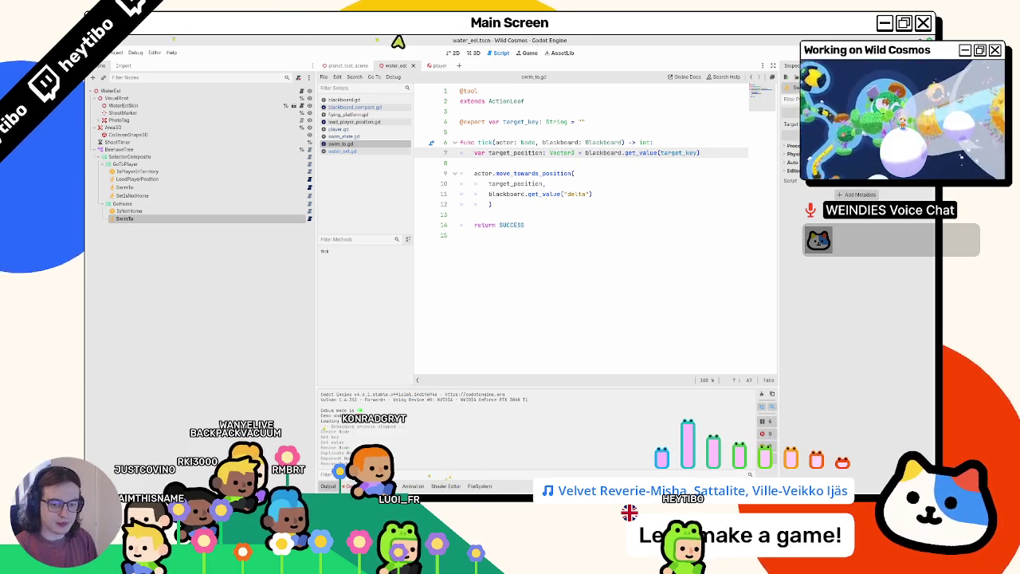
left_click(644, 225)
key("F5")
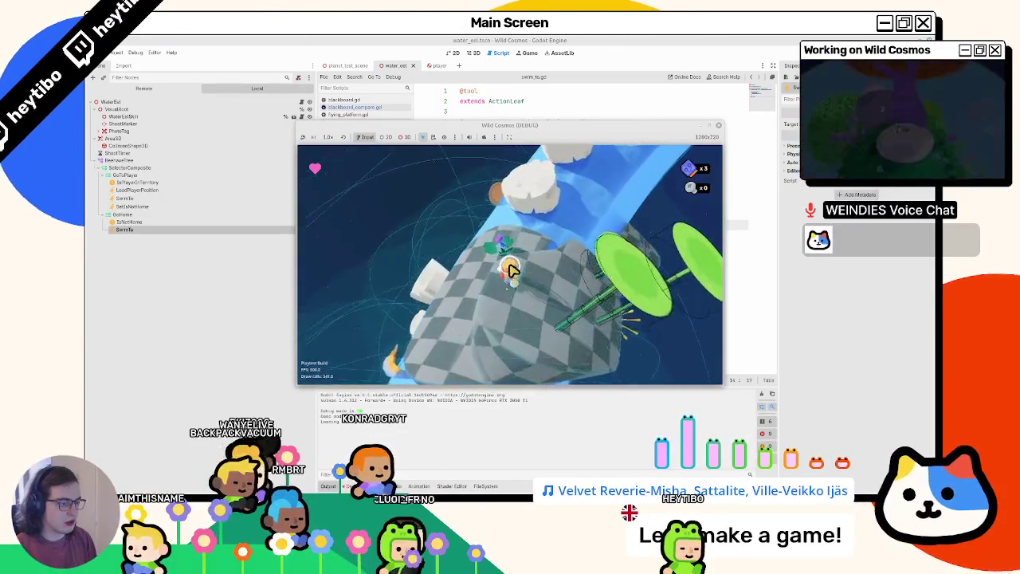
Close the running game, open SetIsNotHome's blackboard_set.gd script, and play-test again
left_click(132, 227)
left_click(157, 209)
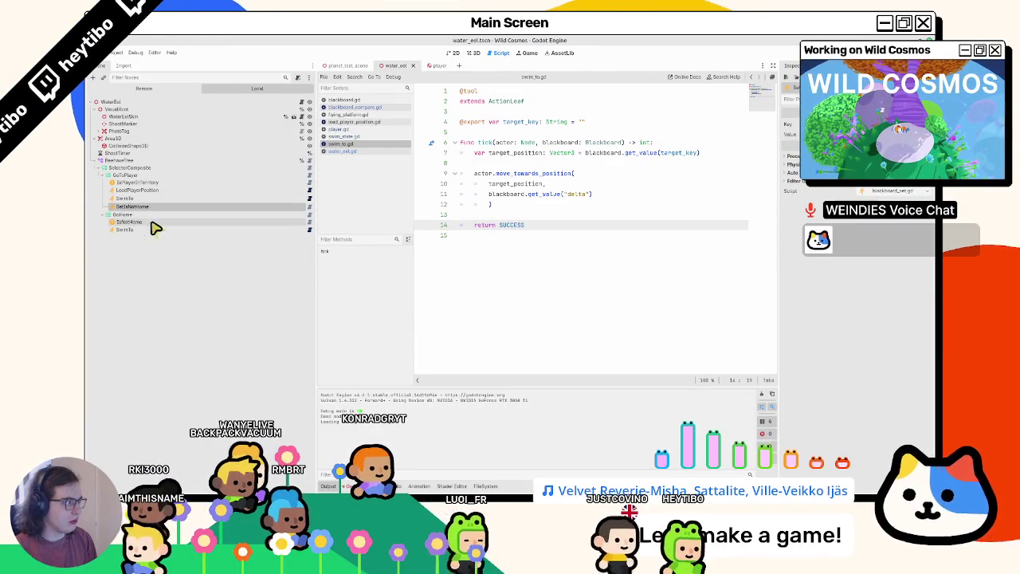
left_click(155, 223)
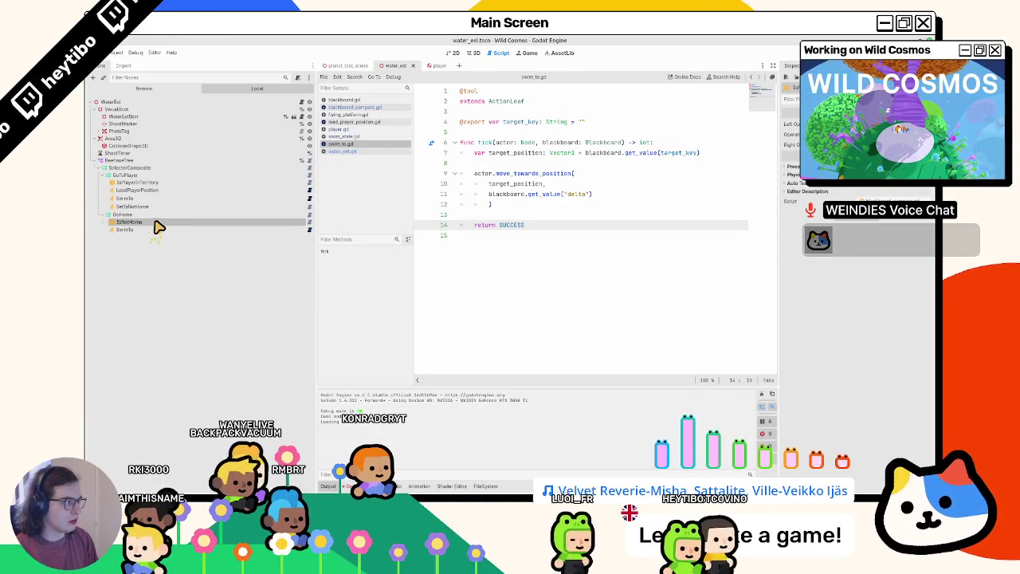
left_click(171, 208)
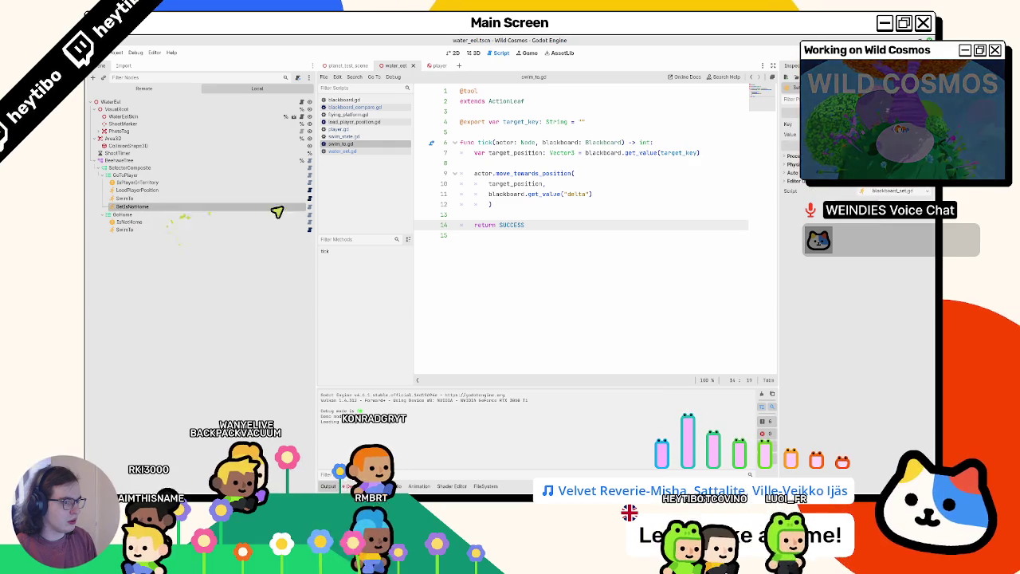
left_click(308, 206)
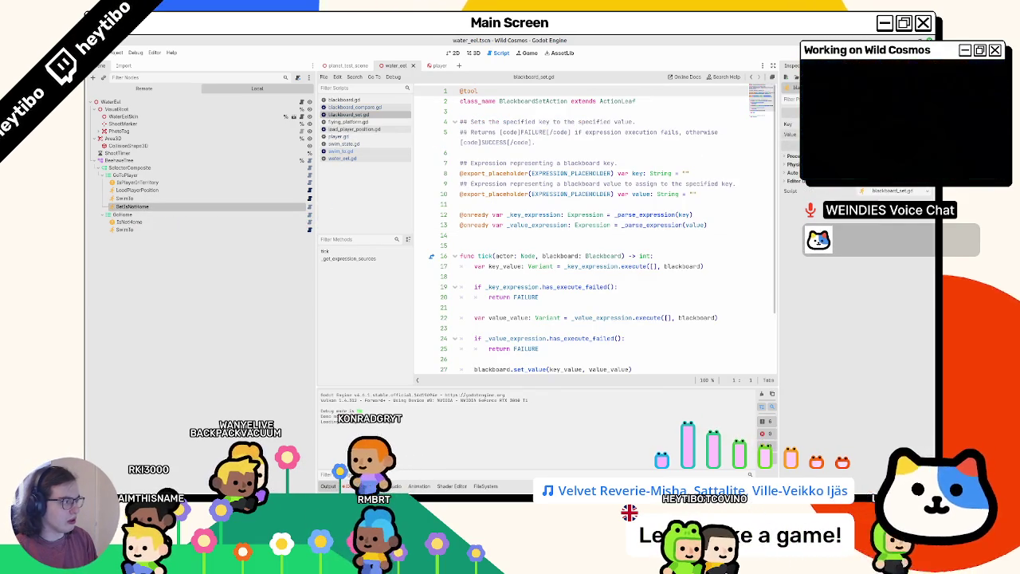
key("ctrl+s")
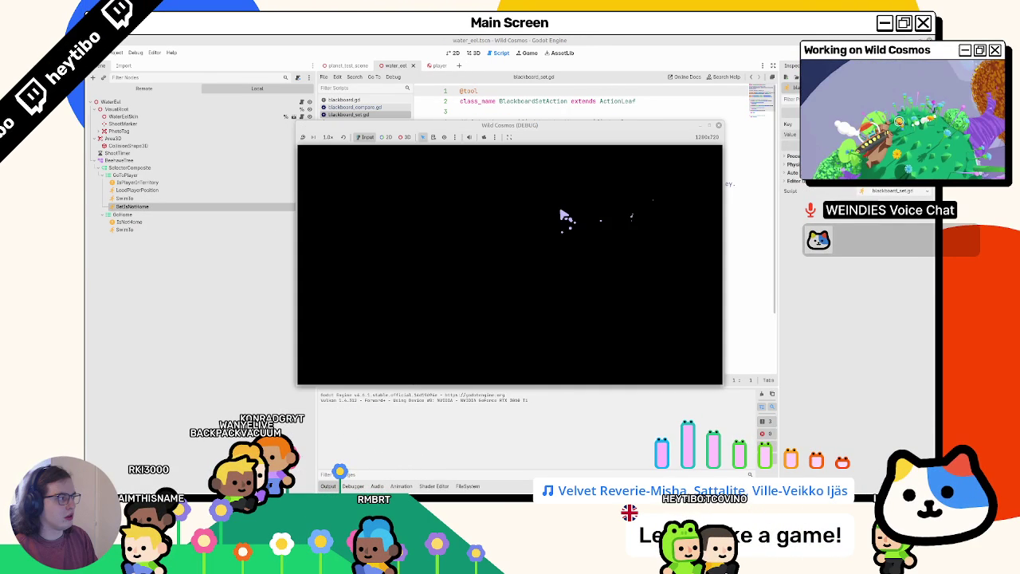
key("w")
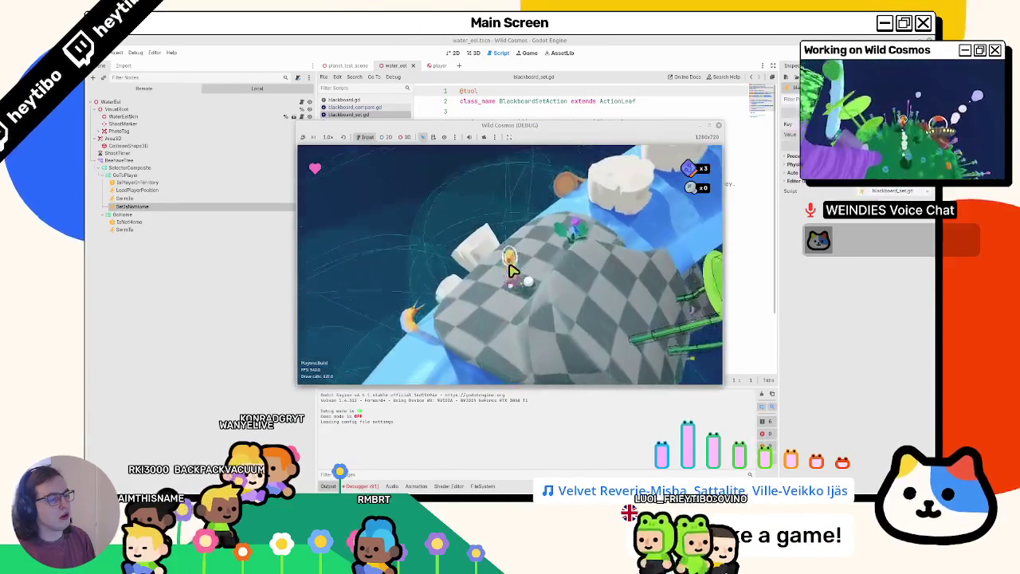